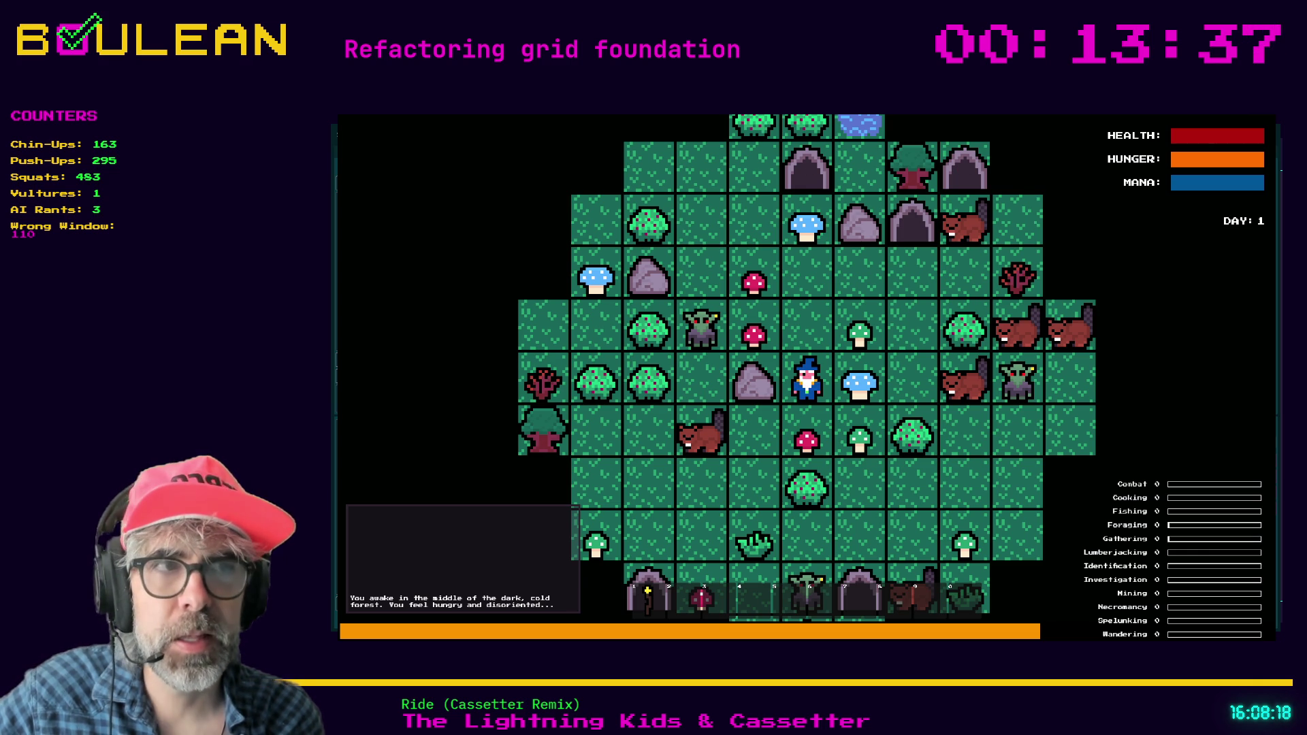
# Zoom the running forest game's camera in toward the wizard.
pyautogui.scroll(5, 806, 378)
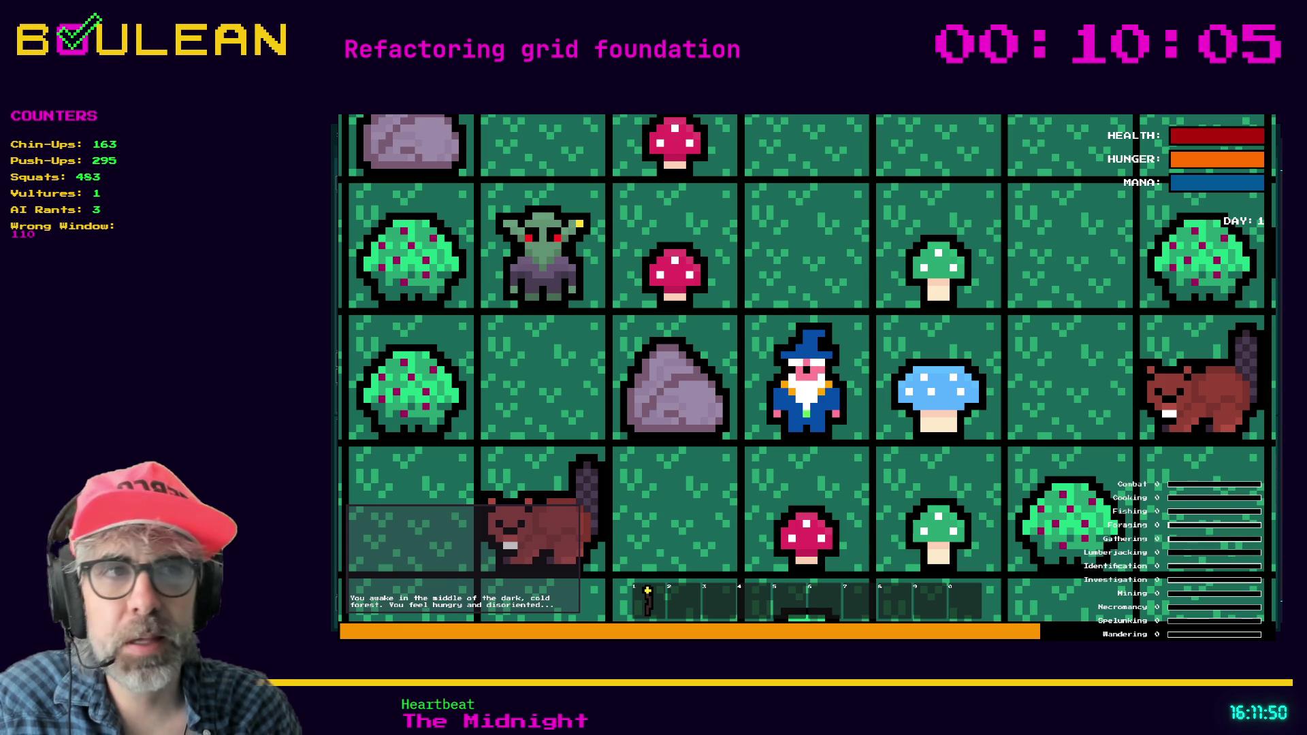
# Zoom in further until the wizard, a rock and the red, green and blue mushrooms fill the view.
pyautogui.scroll(3, 806, 378)
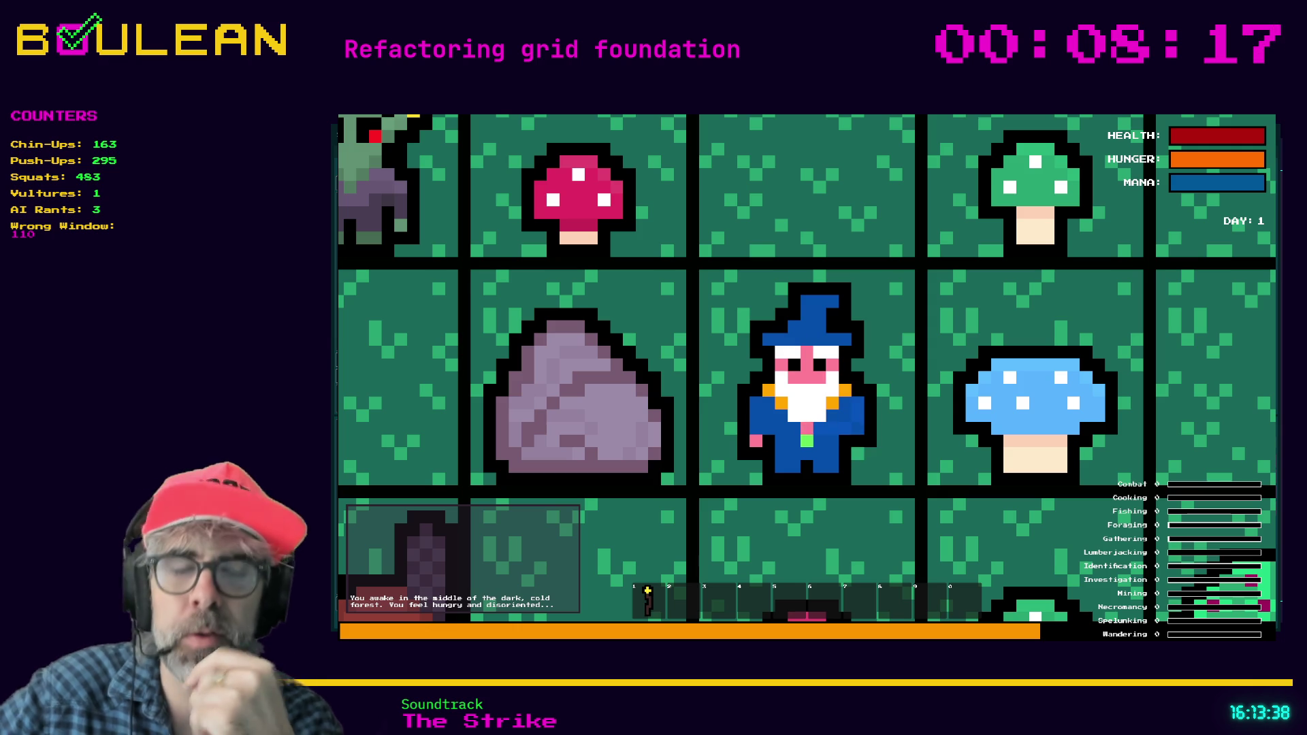
# Stop the running game with F8, returning to the grid_manager.gd script.
pyautogui.press('F8')
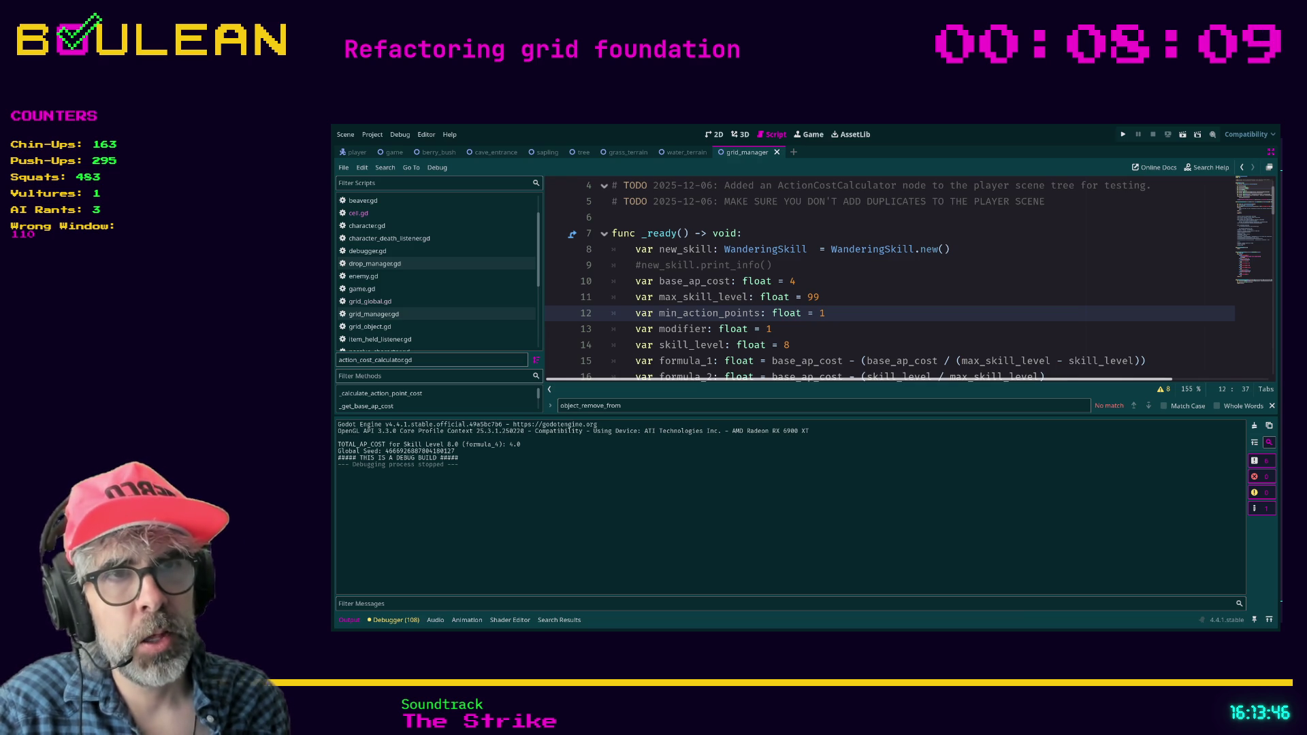
# Search Brave for 'foible' to read its definition, then return to grid_manager.gd in Godot.
pyautogui.click(560, 408)
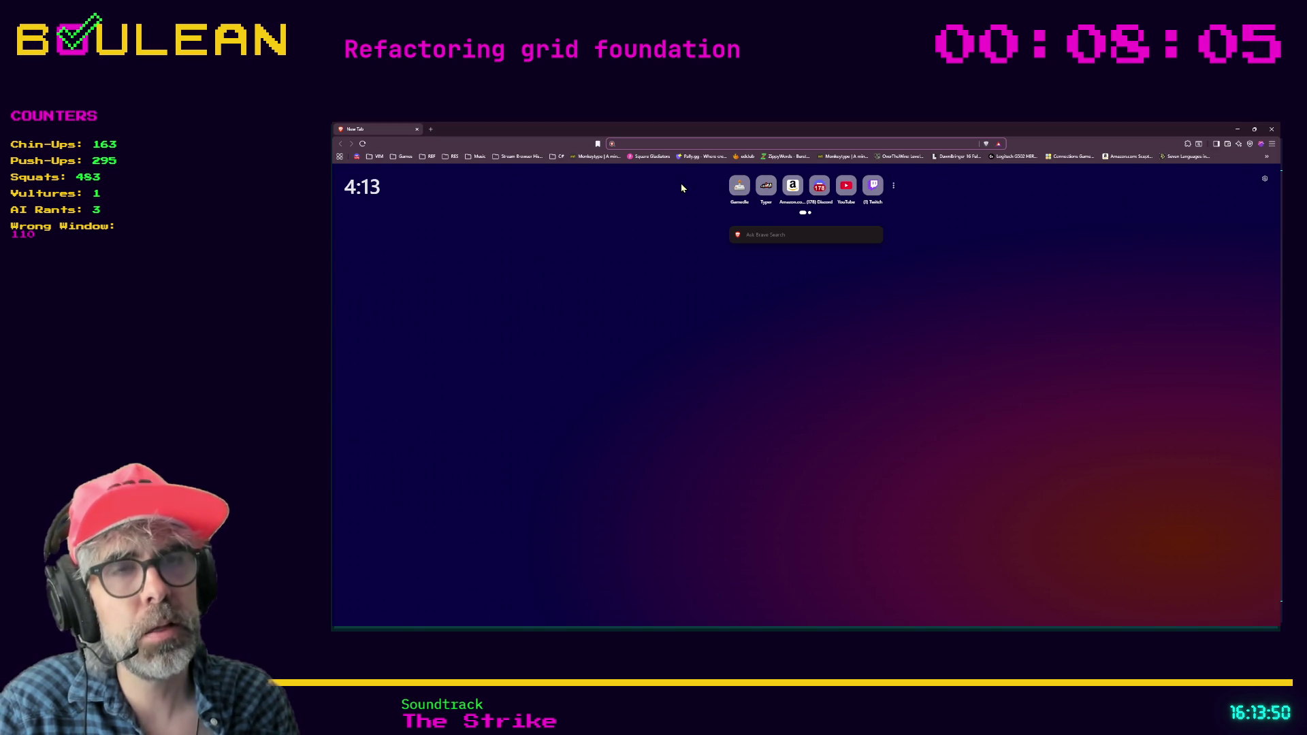
pyautogui.write('foible')
pyautogui.press('Return')
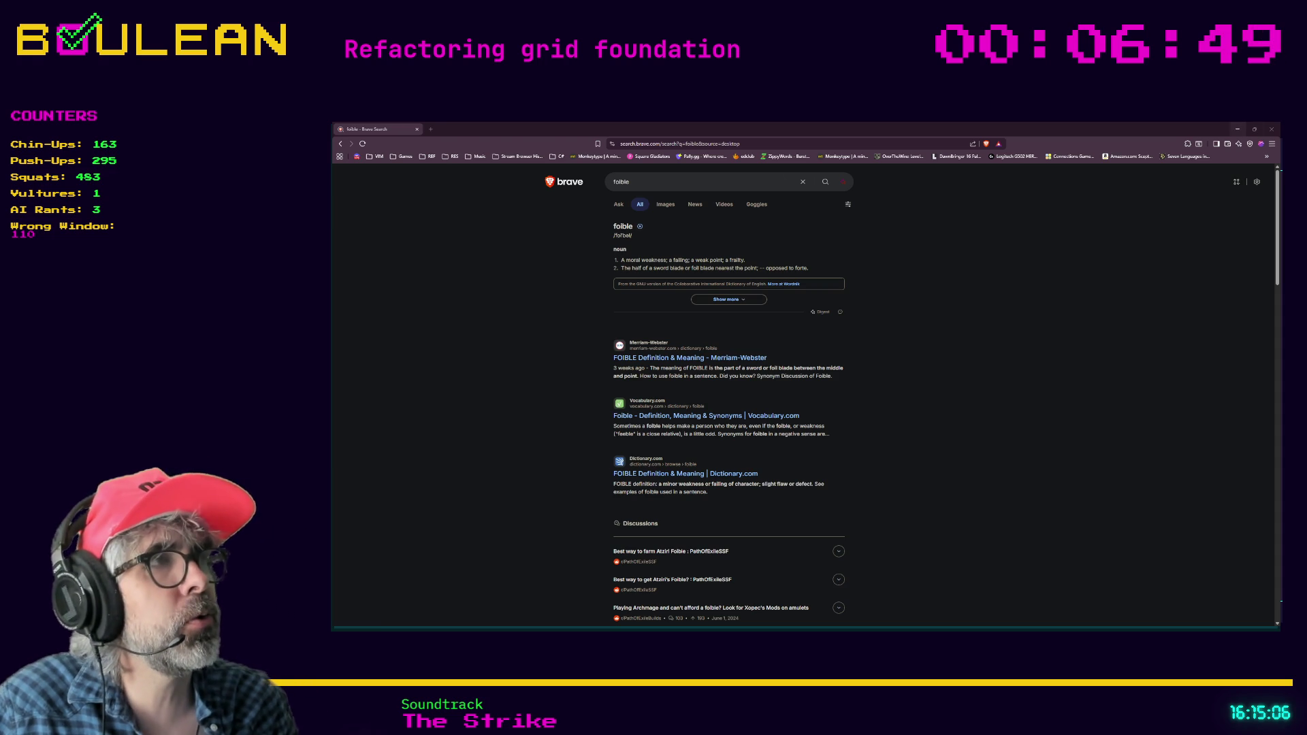
pyautogui.hotkey('alt', 'Tab')
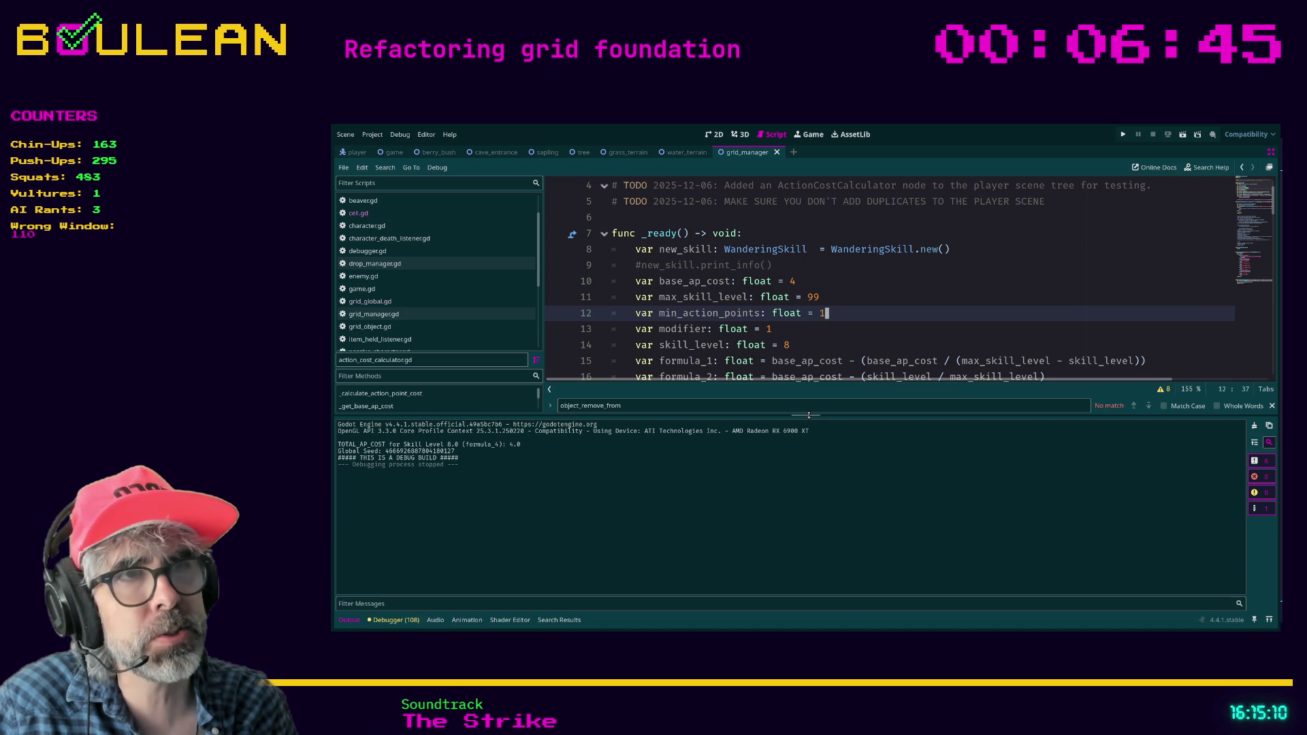
# Enlarge the code area and inspect the float declaration of min_action_points on line 12.
pyautogui.moveTo(809, 415); pyautogui.dragTo(809, 496)
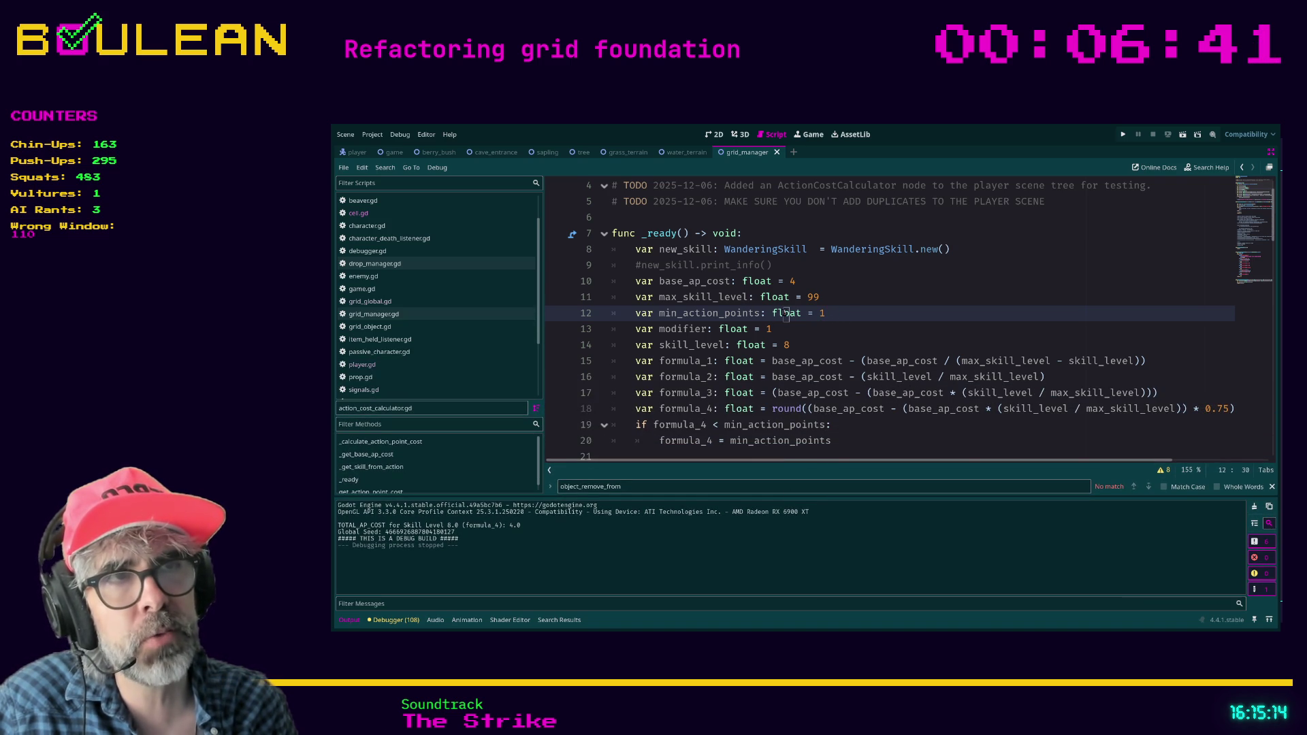
pyautogui.click(724, 312)
pyautogui.click(791, 312)
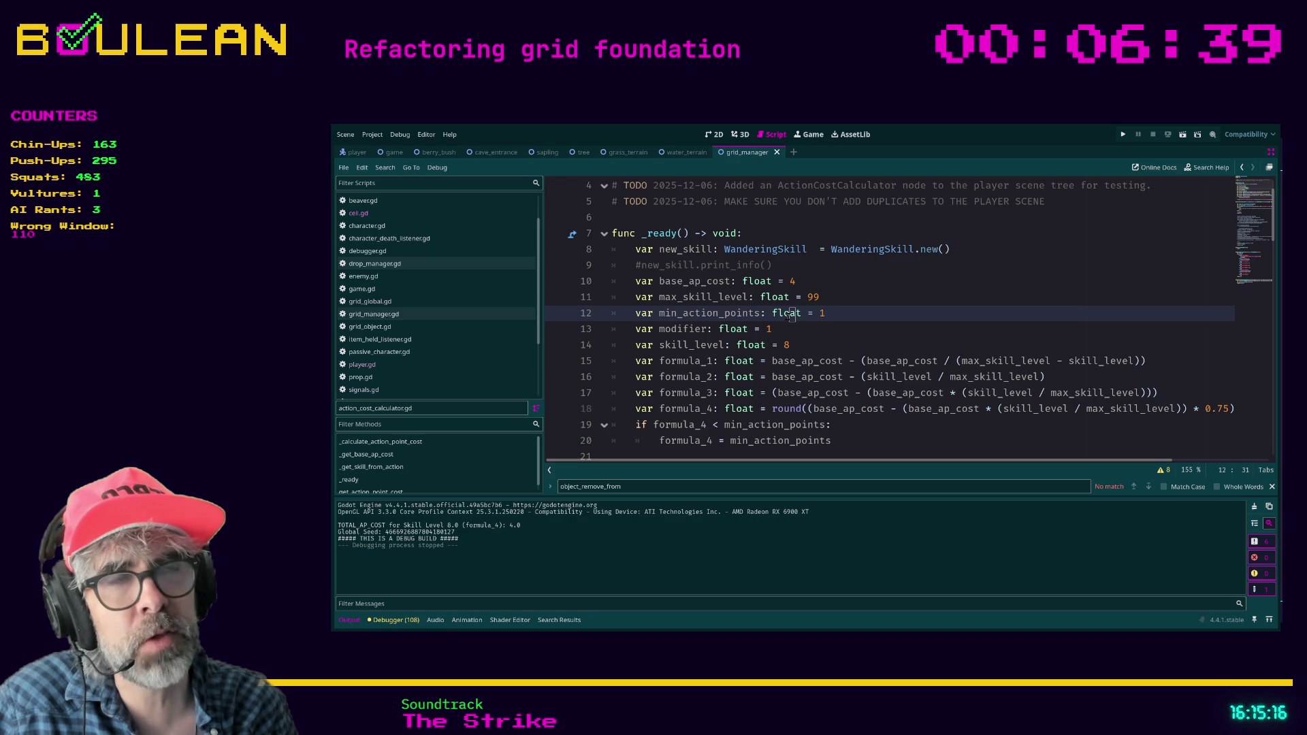
pyautogui.click(803, 313)
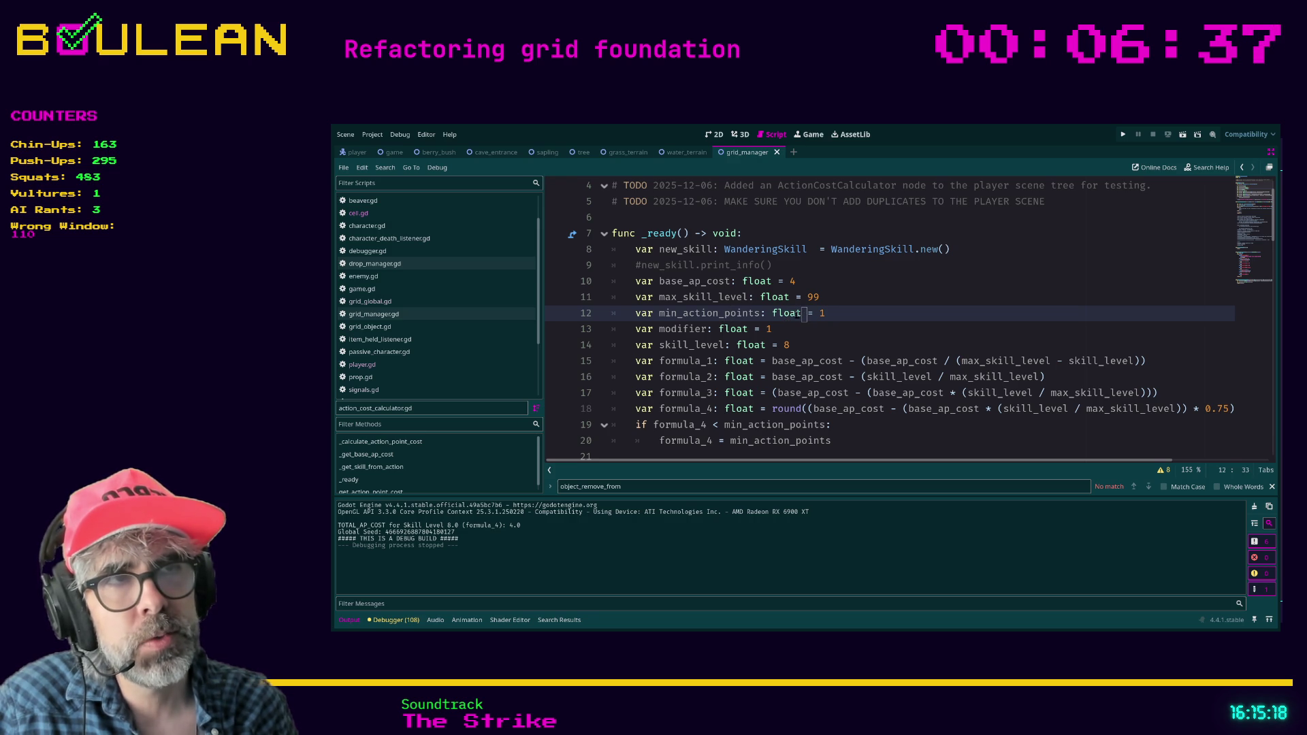
pyautogui.hotkey('ctrl', 'Left')
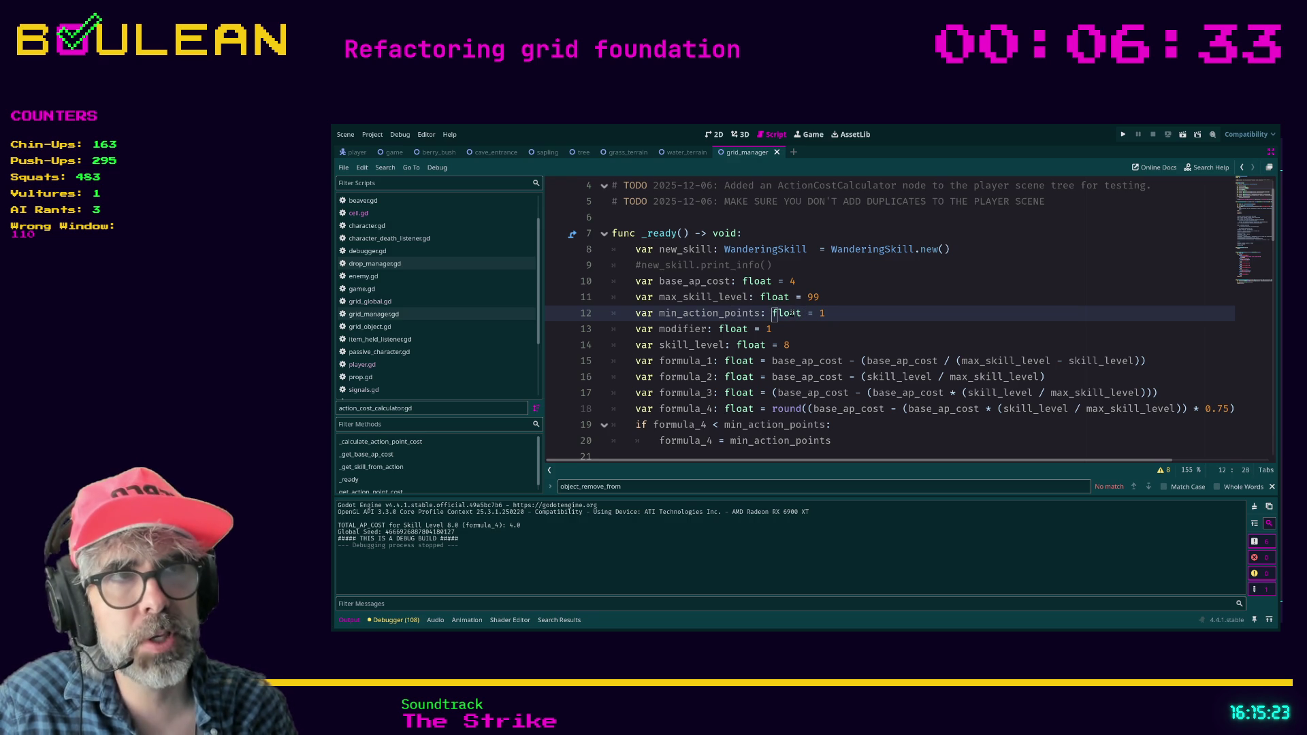
pyautogui.hotkey('ctrl', 'Right')
# Write the AP cost formulas in get_action_point_cost so formula_4 gives 4.0 at skill level 8.
pyautogui.scroll(-3, 794, 314)
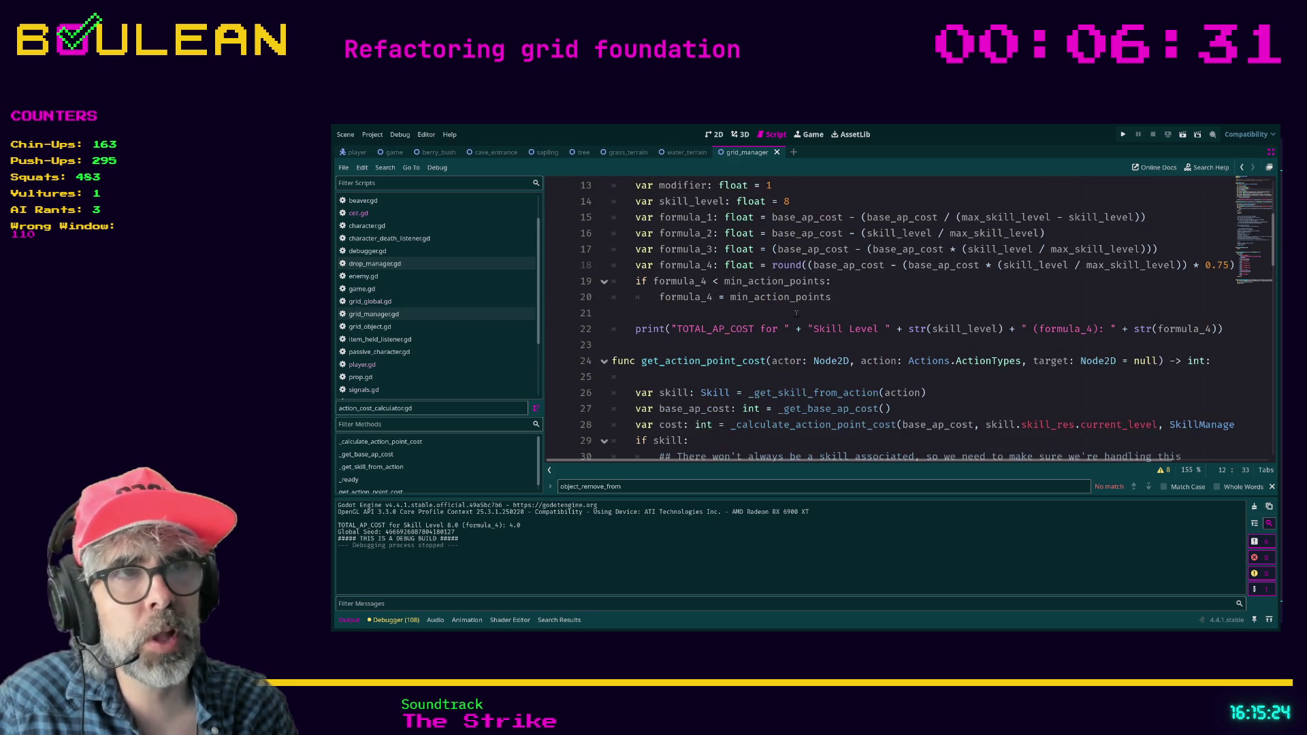
pyautogui.click(1062, 376)
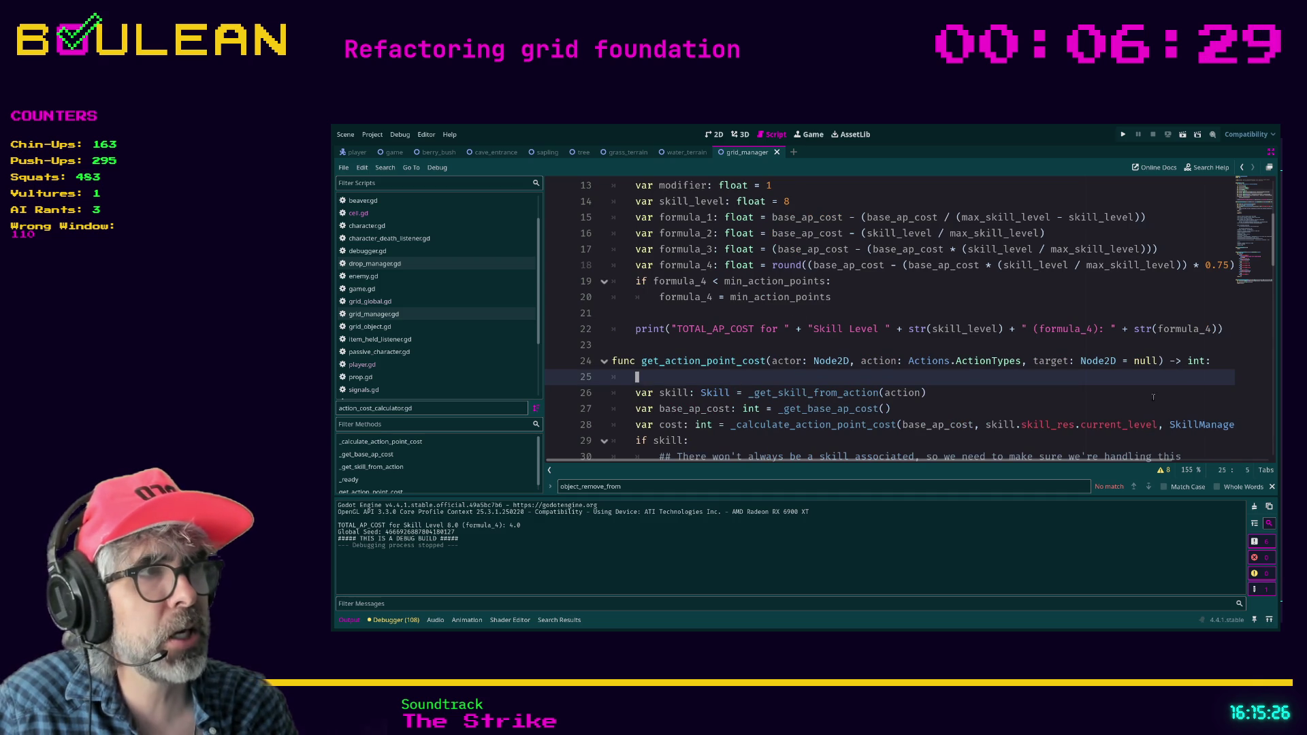
pyautogui.hscroll(3, 1144, 396)
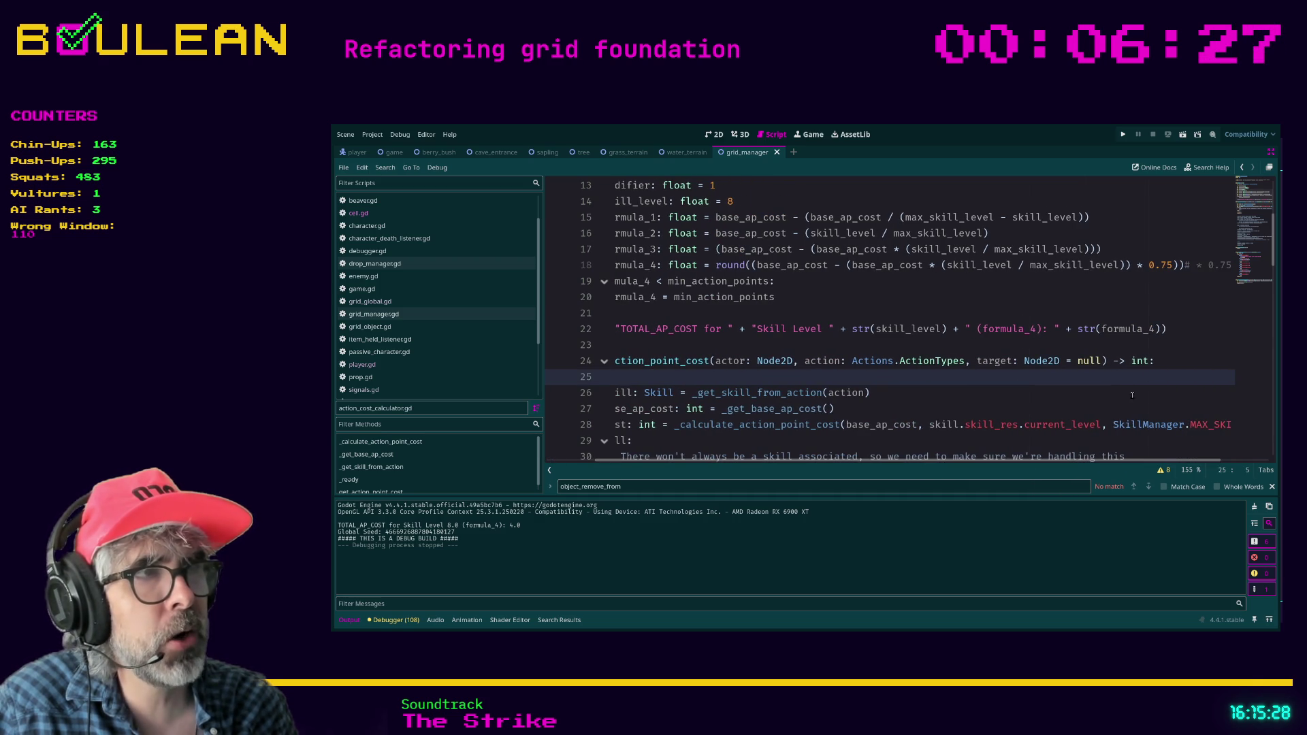
pyautogui.click(1164, 361)
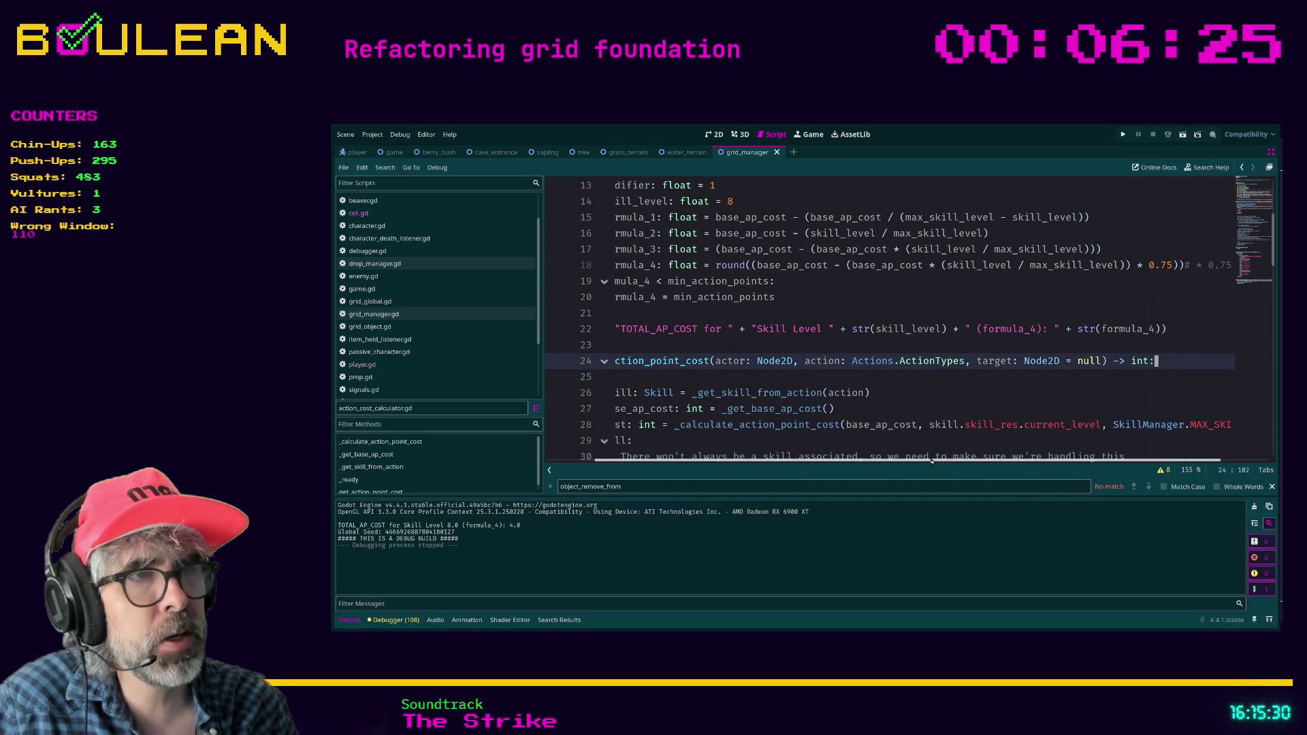
pyautogui.moveTo(932, 460); pyautogui.dragTo(840, 430)
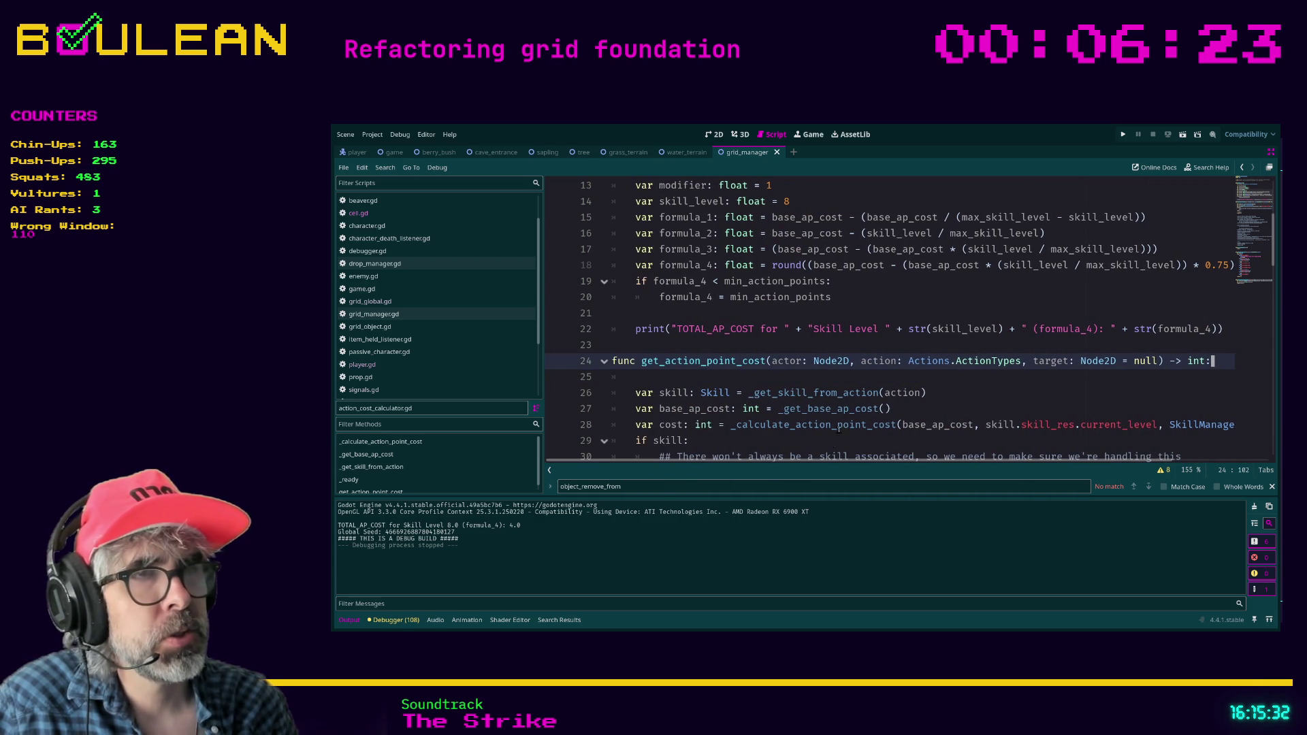
pyautogui.click(836, 379)
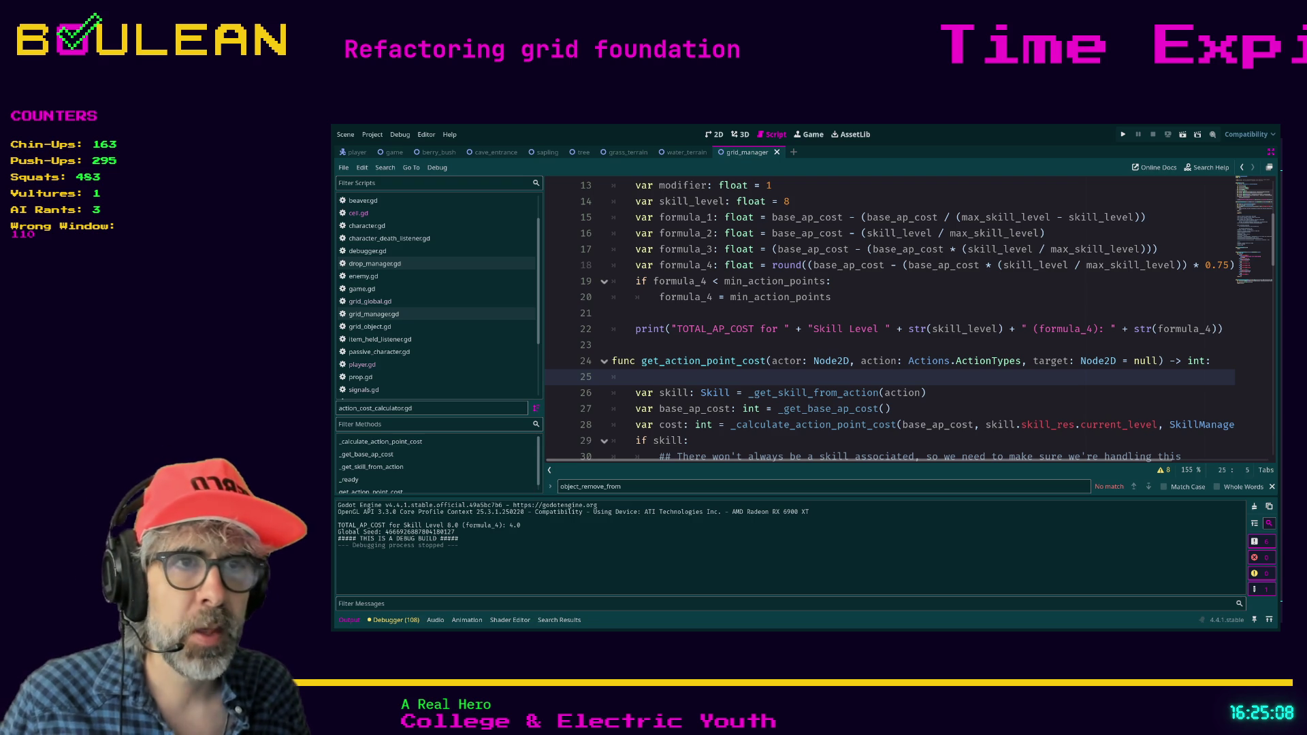
pyautogui.click(708, 443)
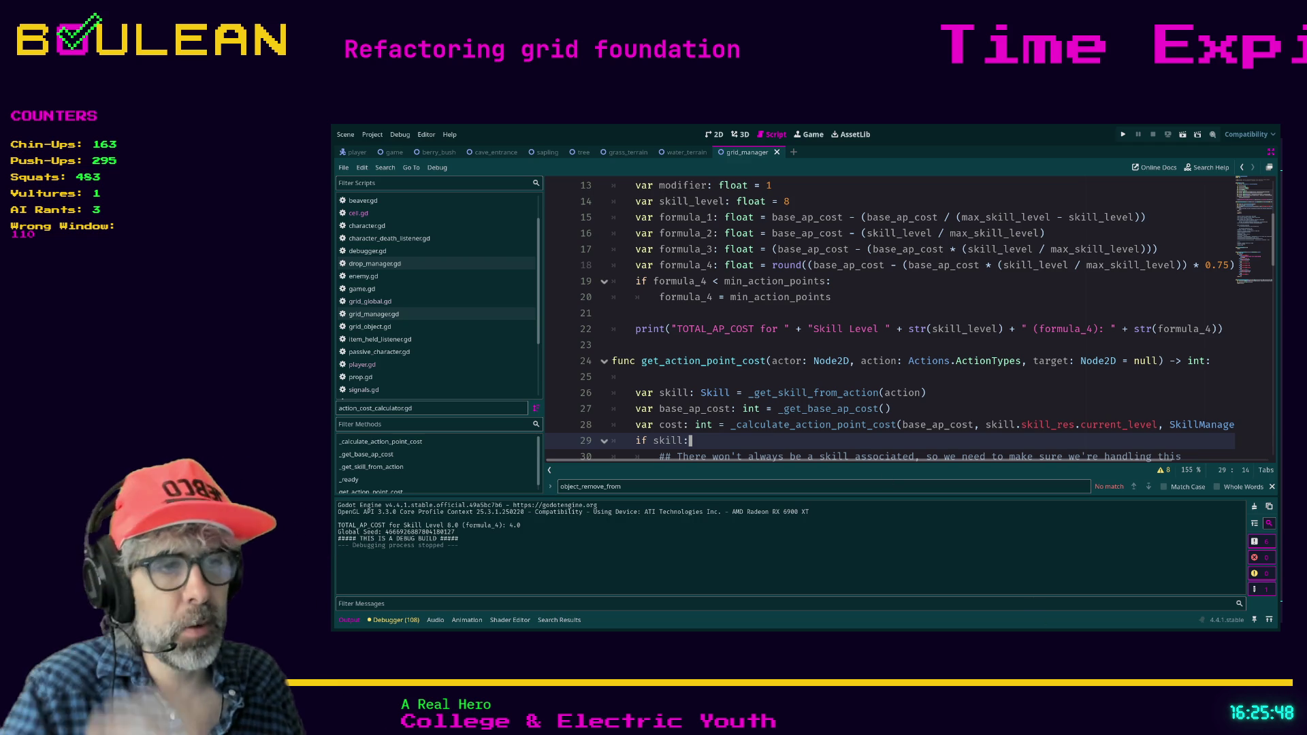
pyautogui.hotkey('alt', 'Tab')
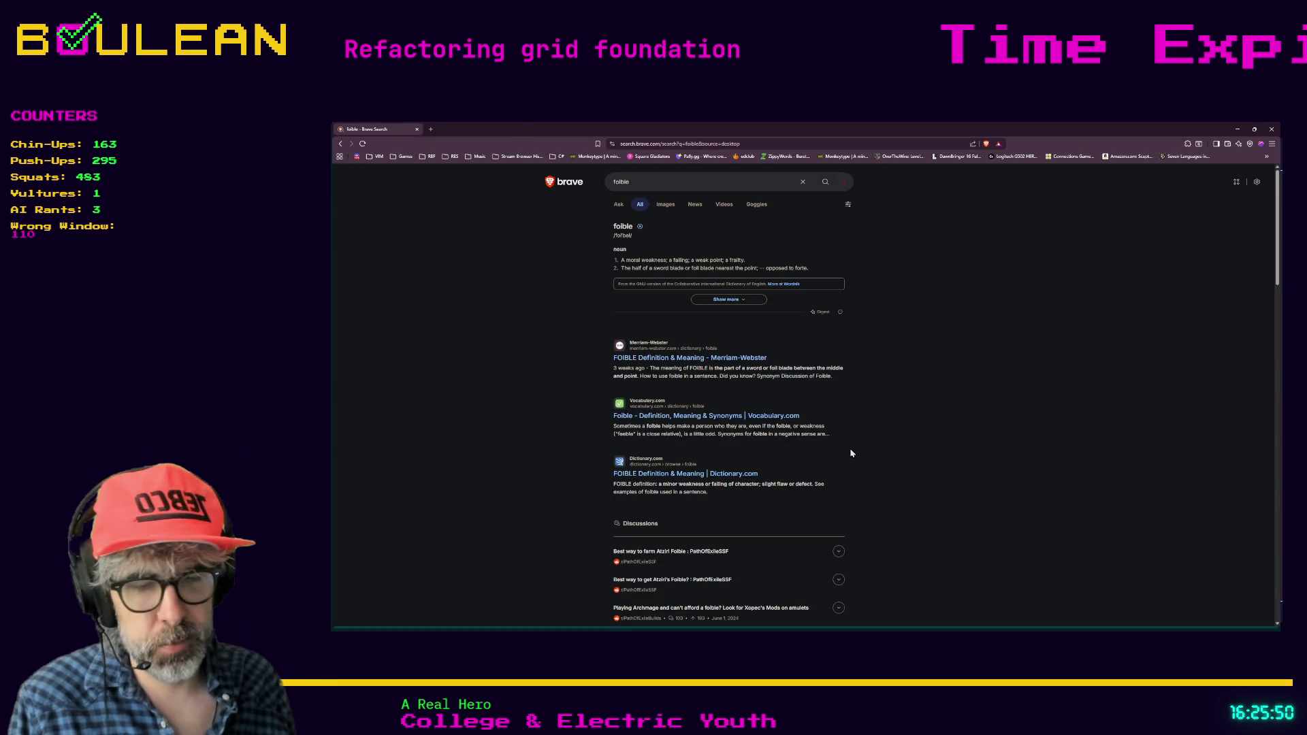
# In a new Brave tab, search for 'unicorn glitter luck'.
pyautogui.hotkey('ctrl', 't')
pyautogui.write('unicorn g')
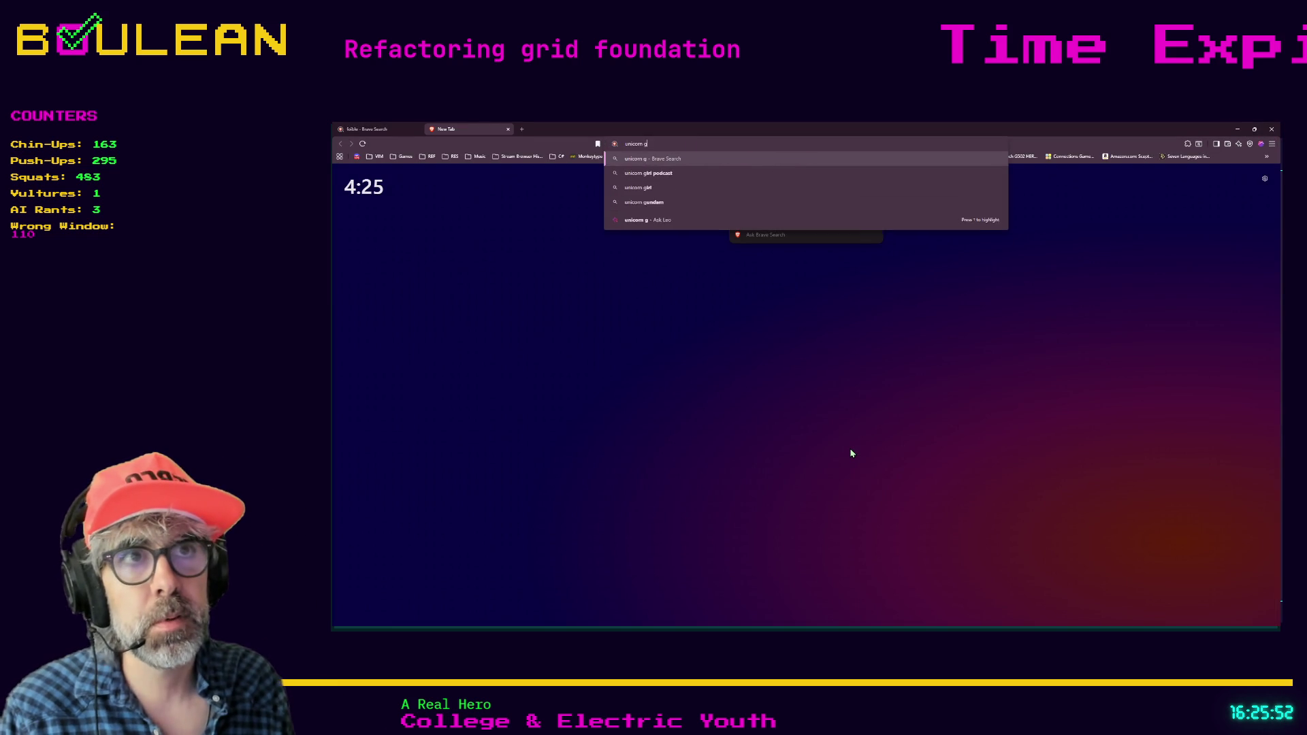
pyautogui.write('litter luck')
pyautogui.press('Return')
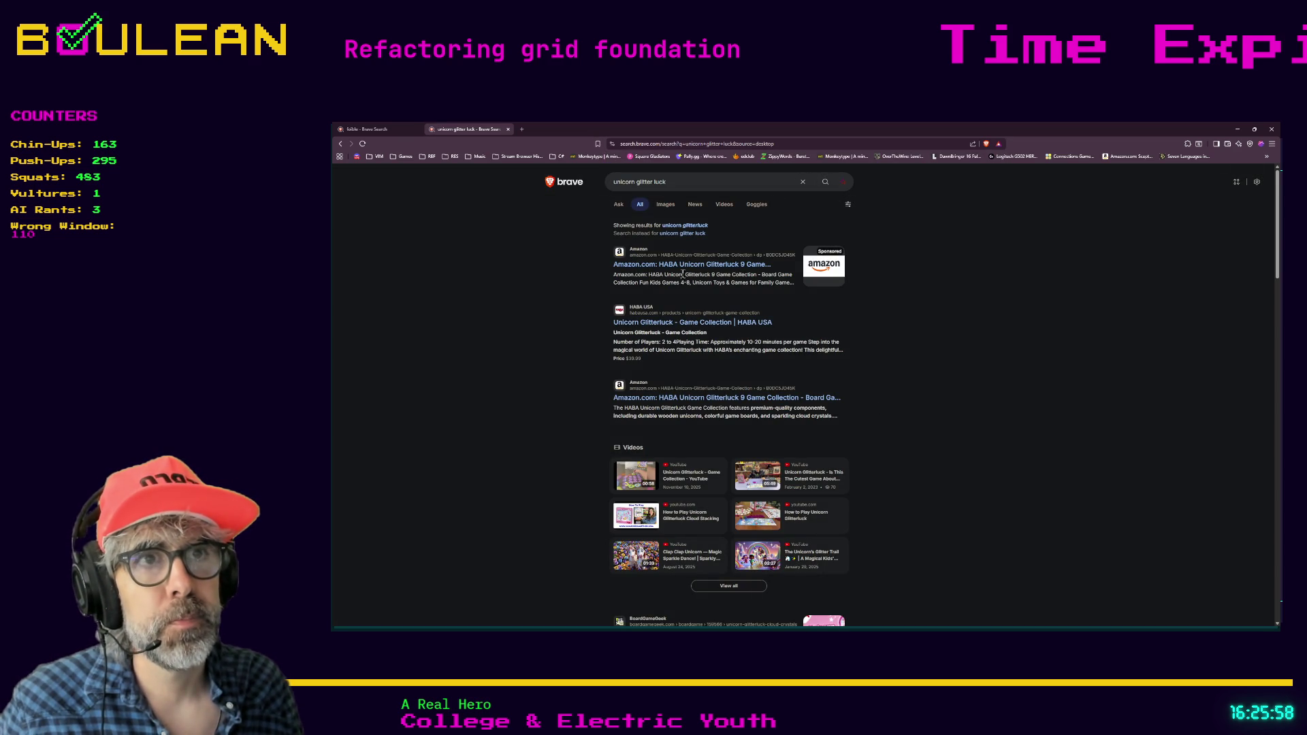
# Open HABA USA's Unicorn Glitterluck – Game Collection page and view its enlarged box picture.
pyautogui.click(635, 324)
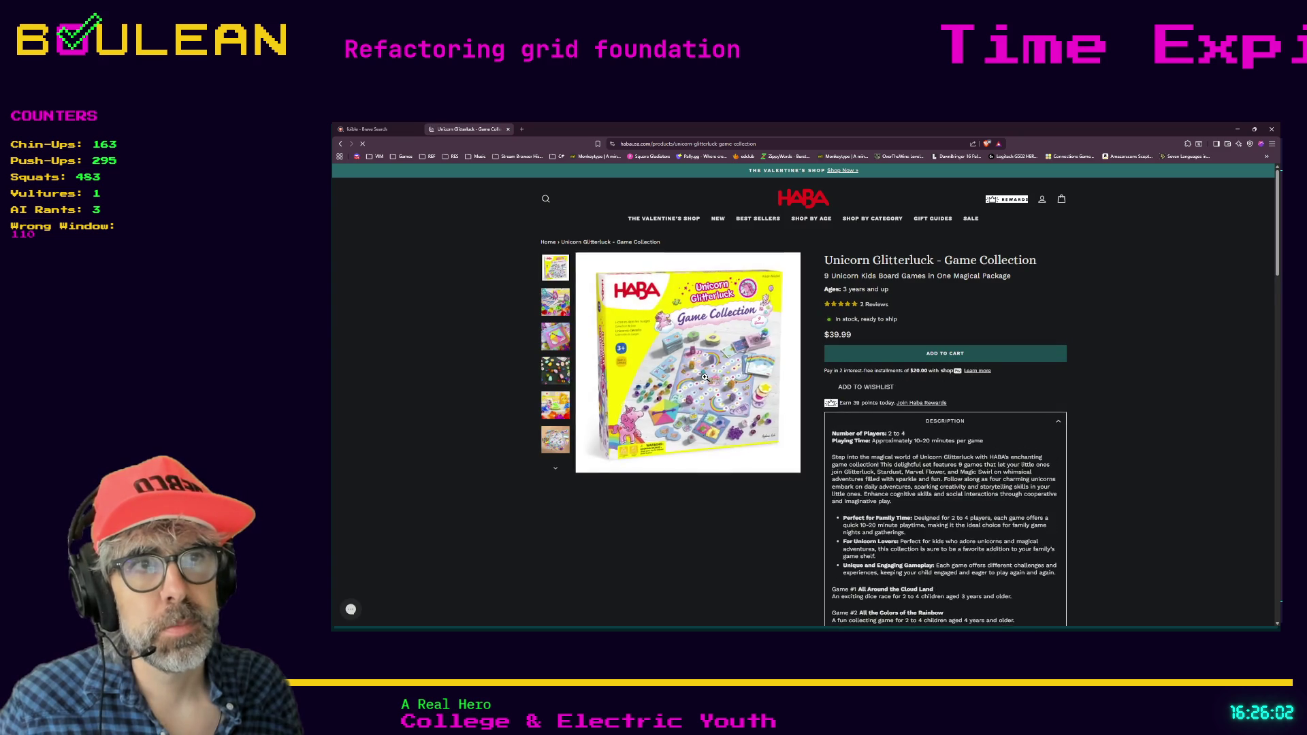
pyautogui.click(687, 372)
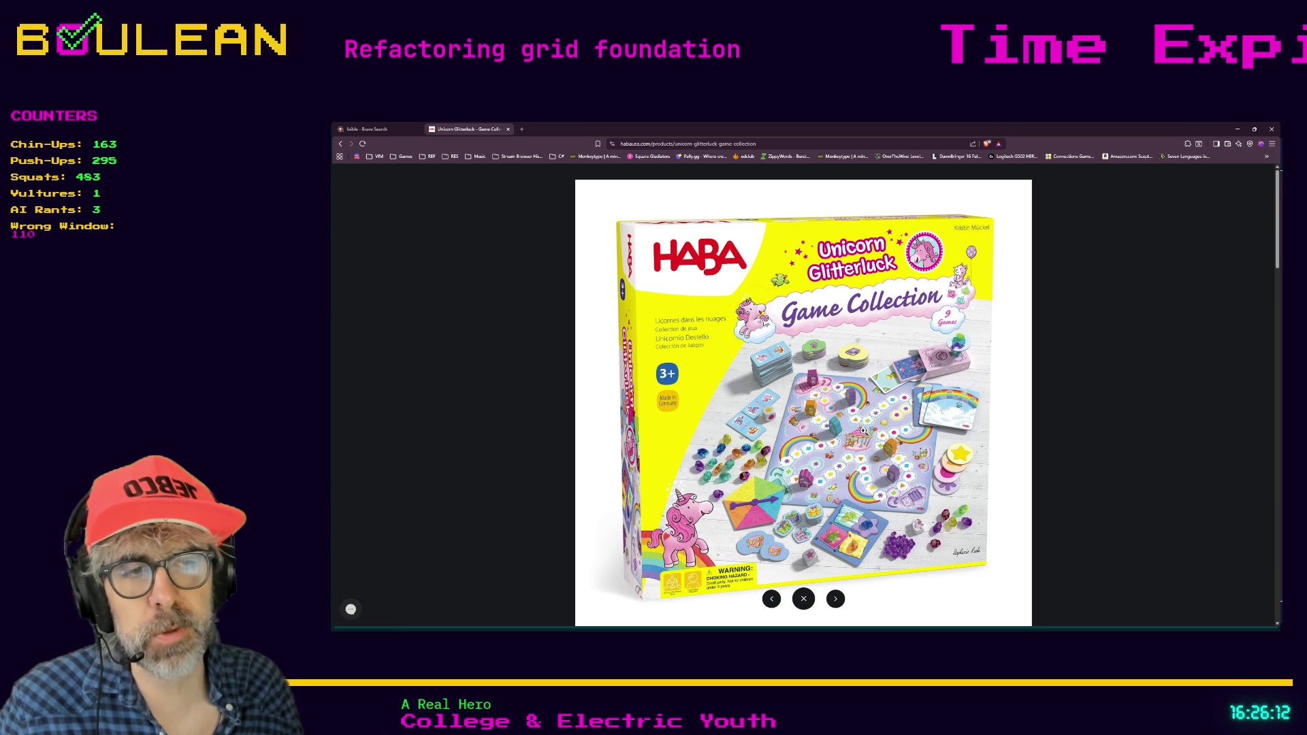
pyautogui.click(525, 446)
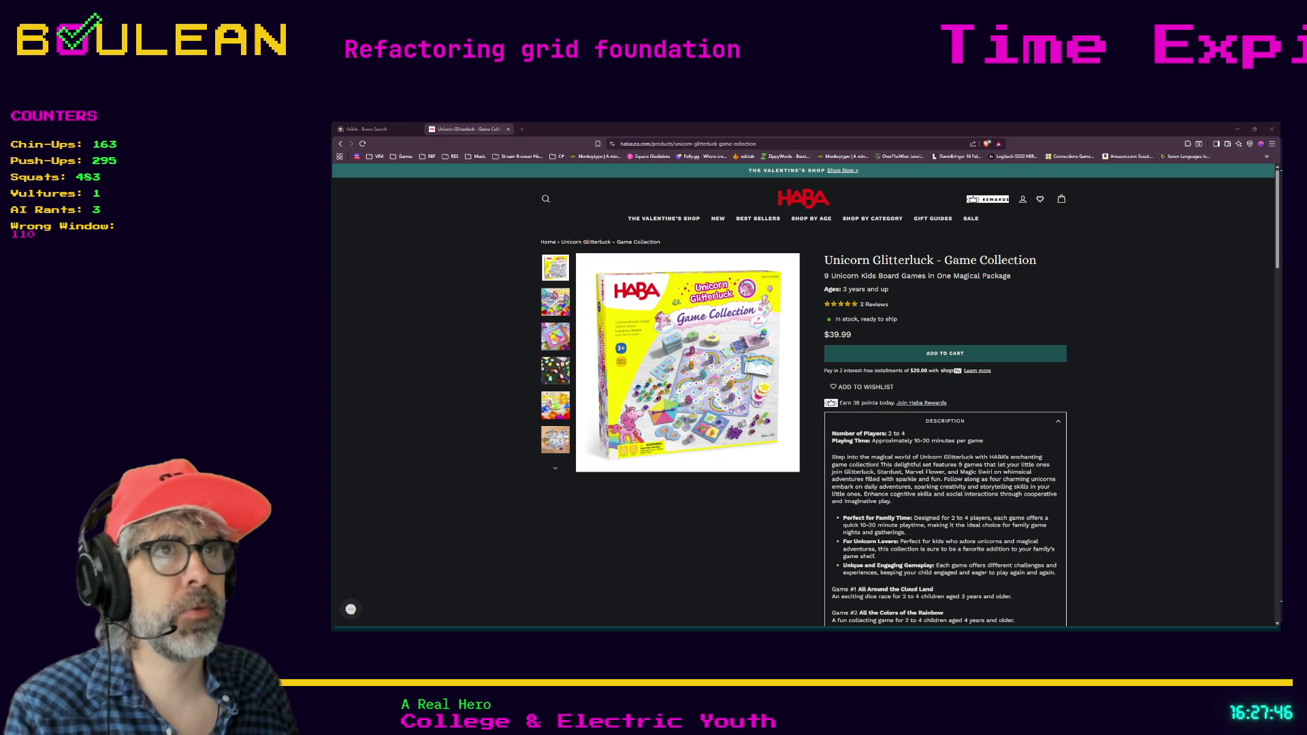
# Back in grid_manager.gd, run the forest game with F5 to playtest it.
pyautogui.hotkey('alt', 'Tab')
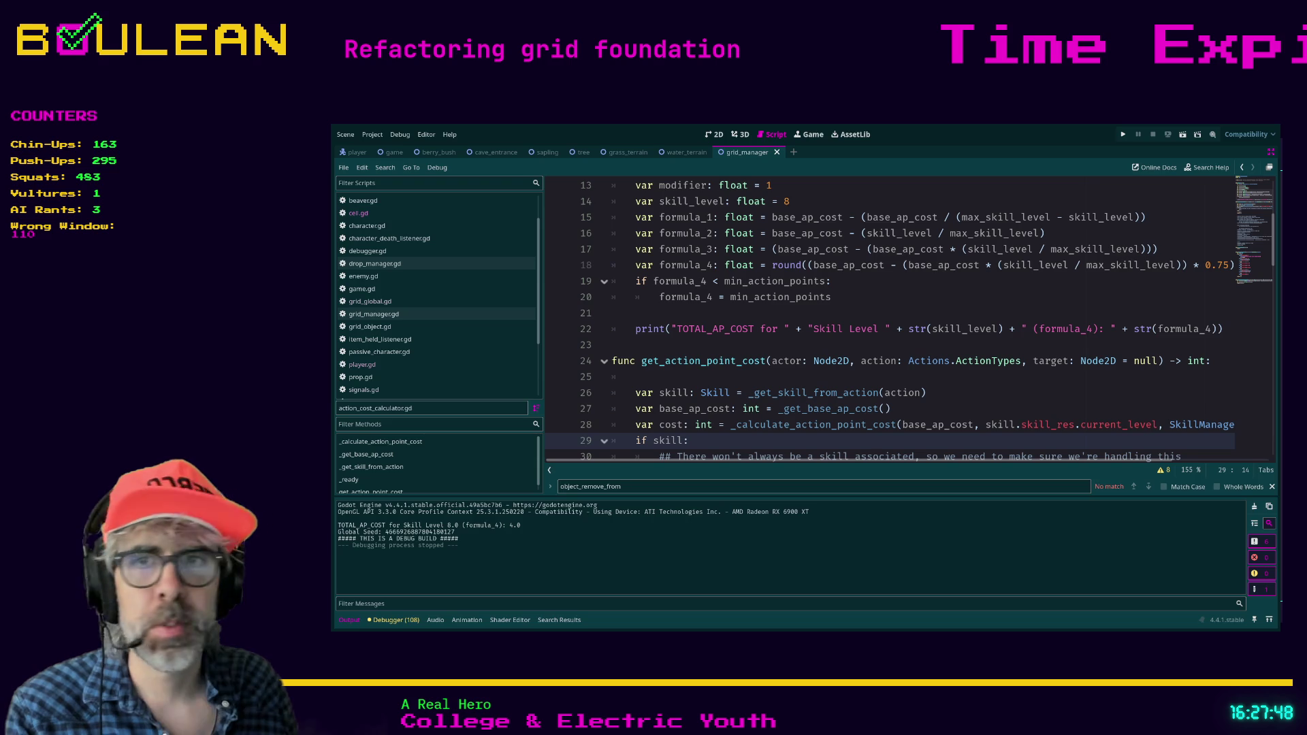
pyautogui.click(883, 378)
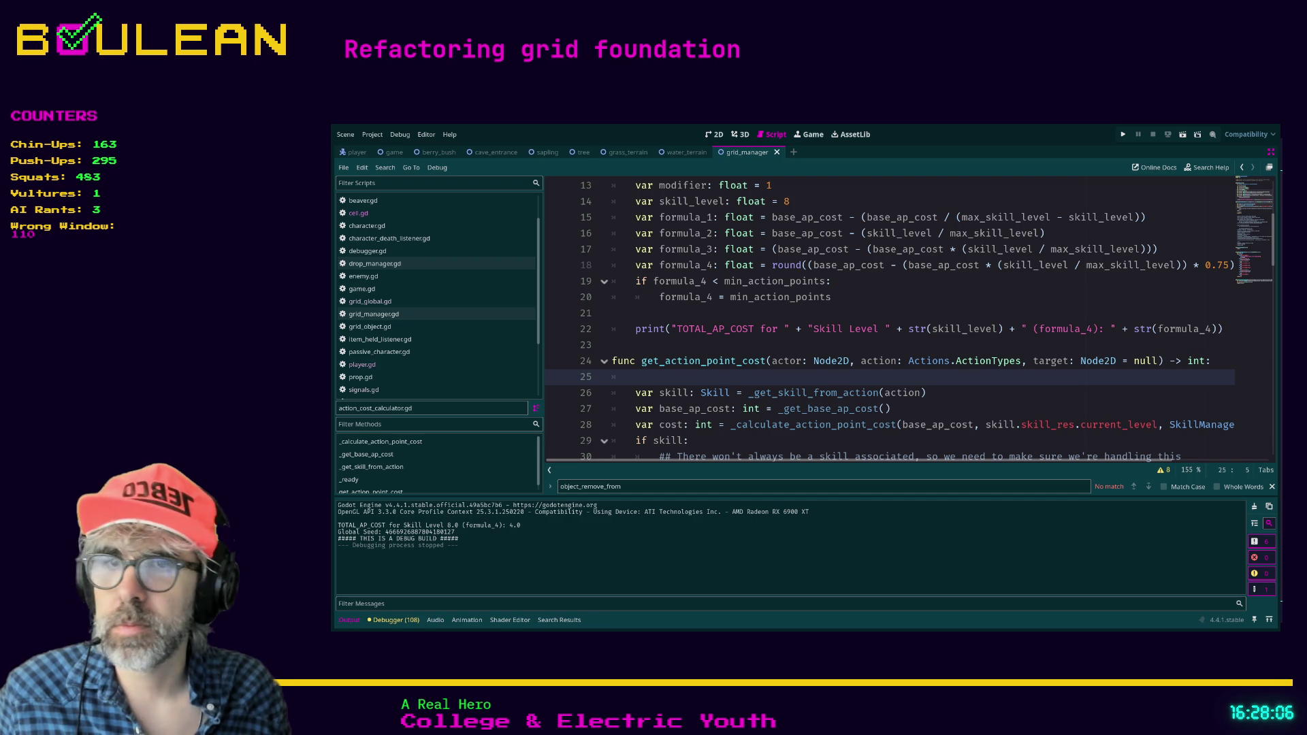
pyautogui.click(727, 443)
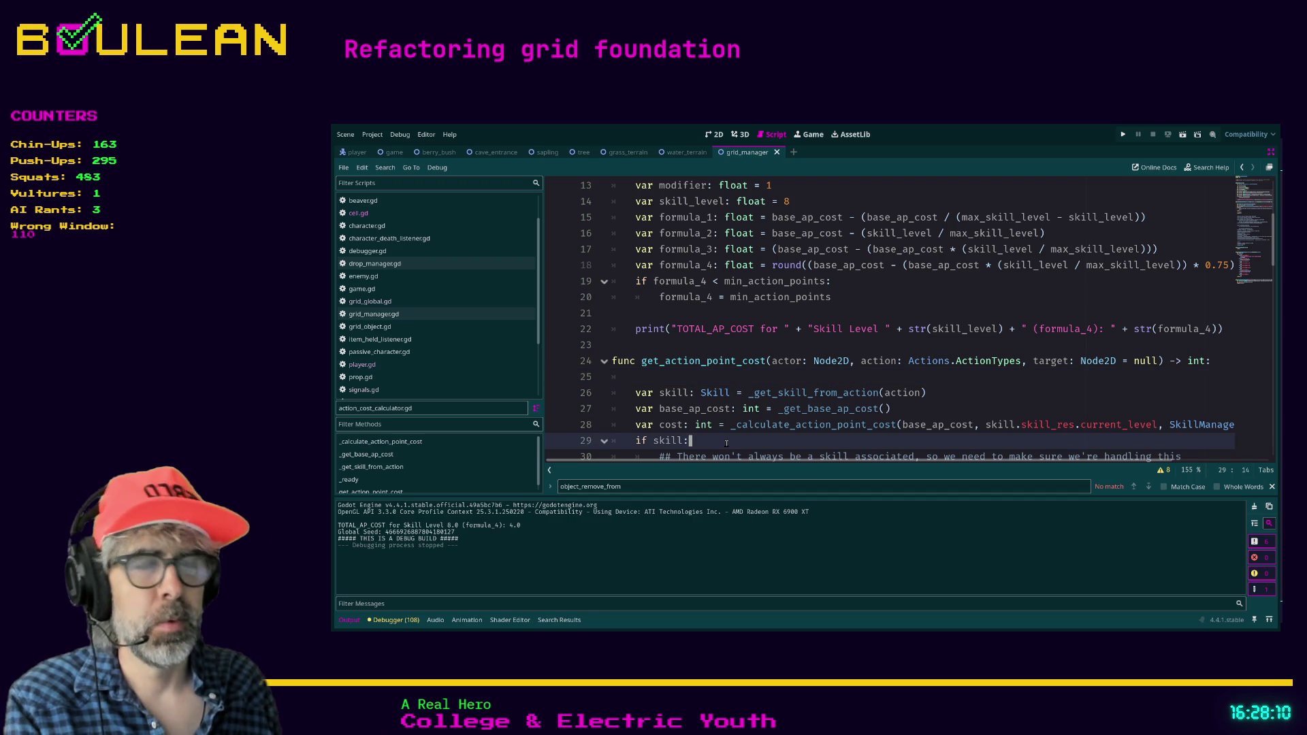
pyautogui.press('F5')
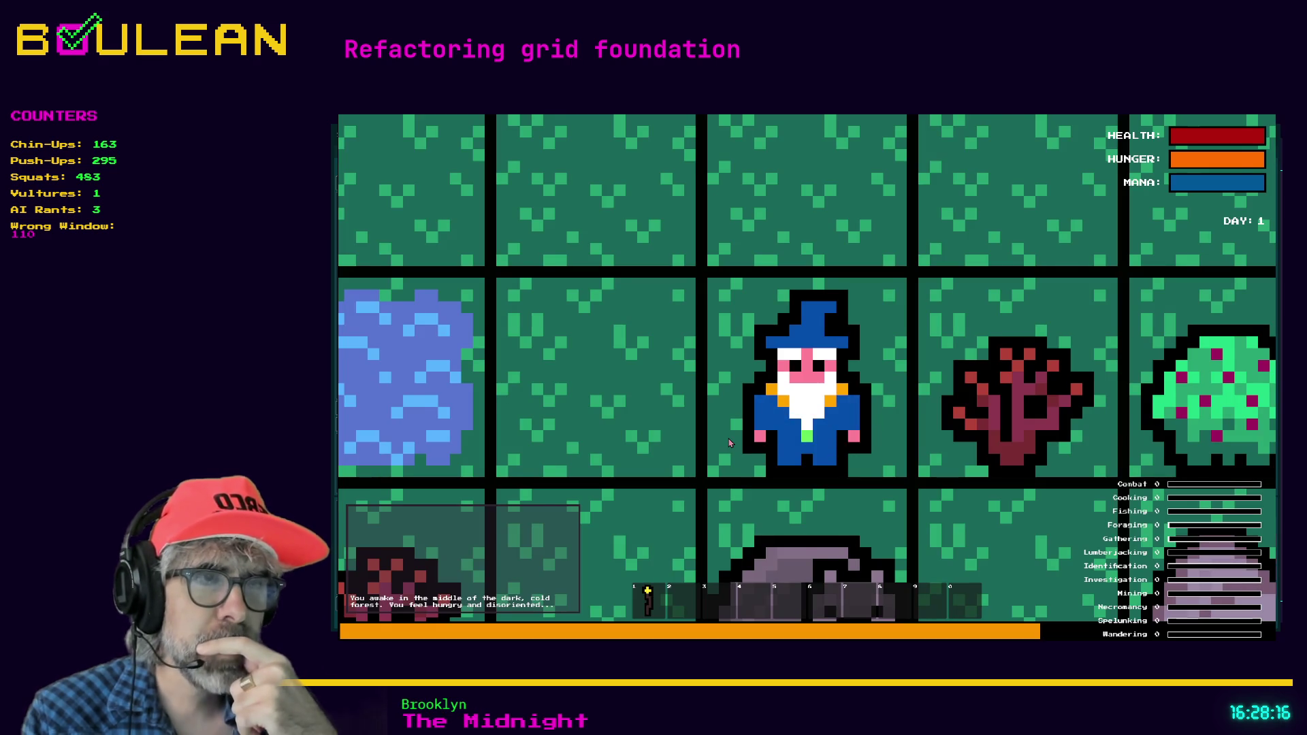
# Zoom out to survey the forest, then zoom back in on the wizard beside the pond.
pyautogui.scroll(-3, 729, 443)
pyautogui.scroll(-2, 729, 443)
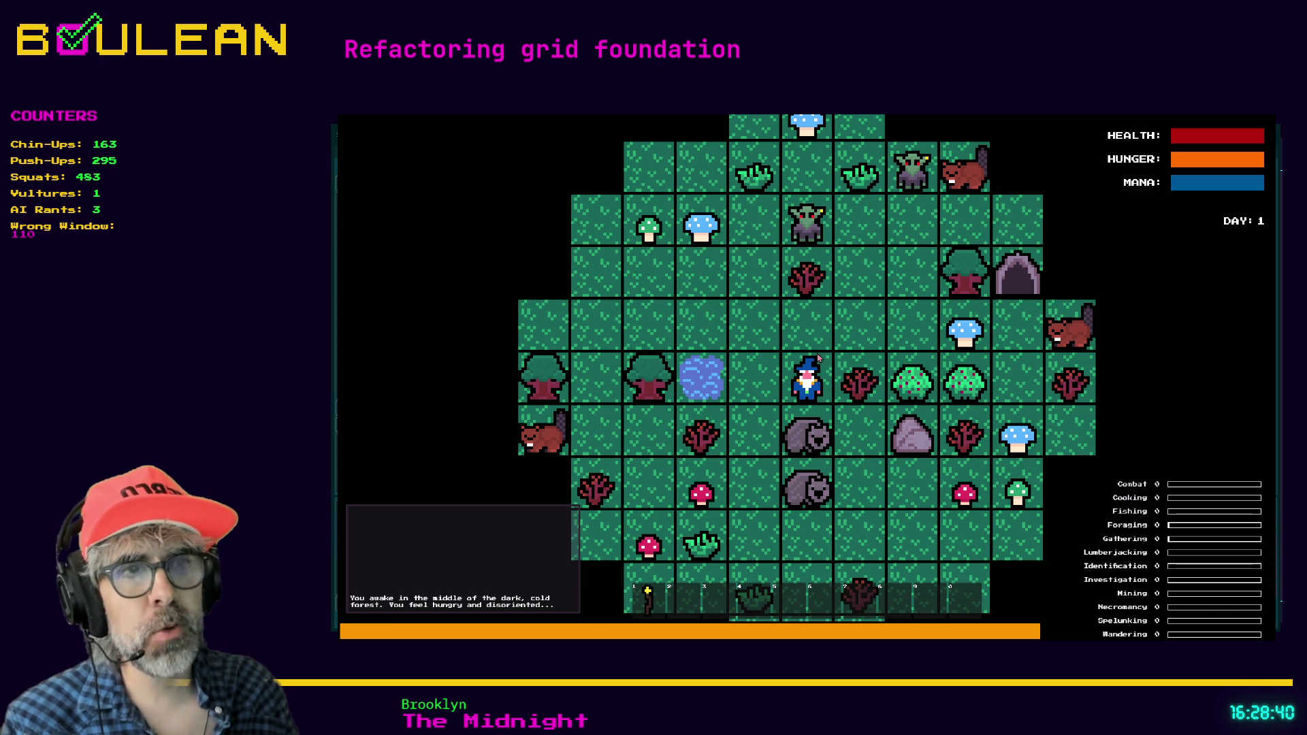
pyautogui.scroll(2, 843, 388)
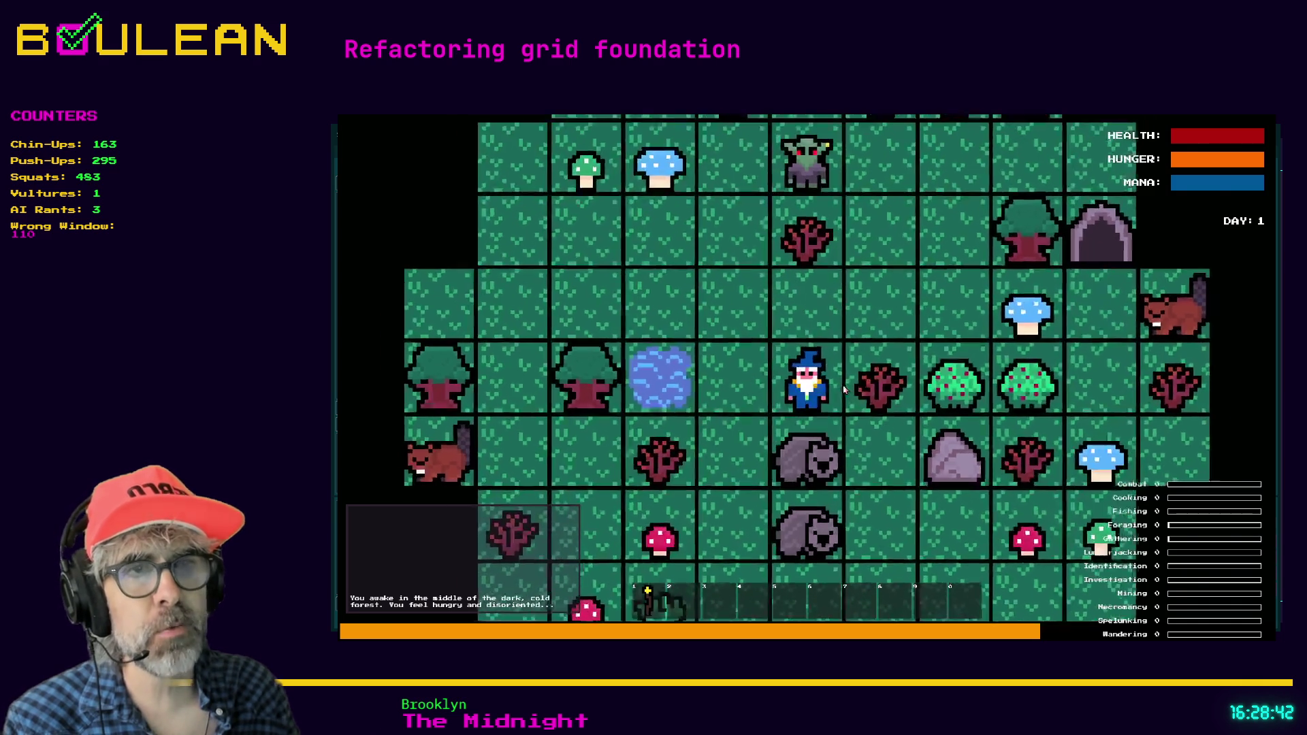
pyautogui.scroll(2, 842, 388)
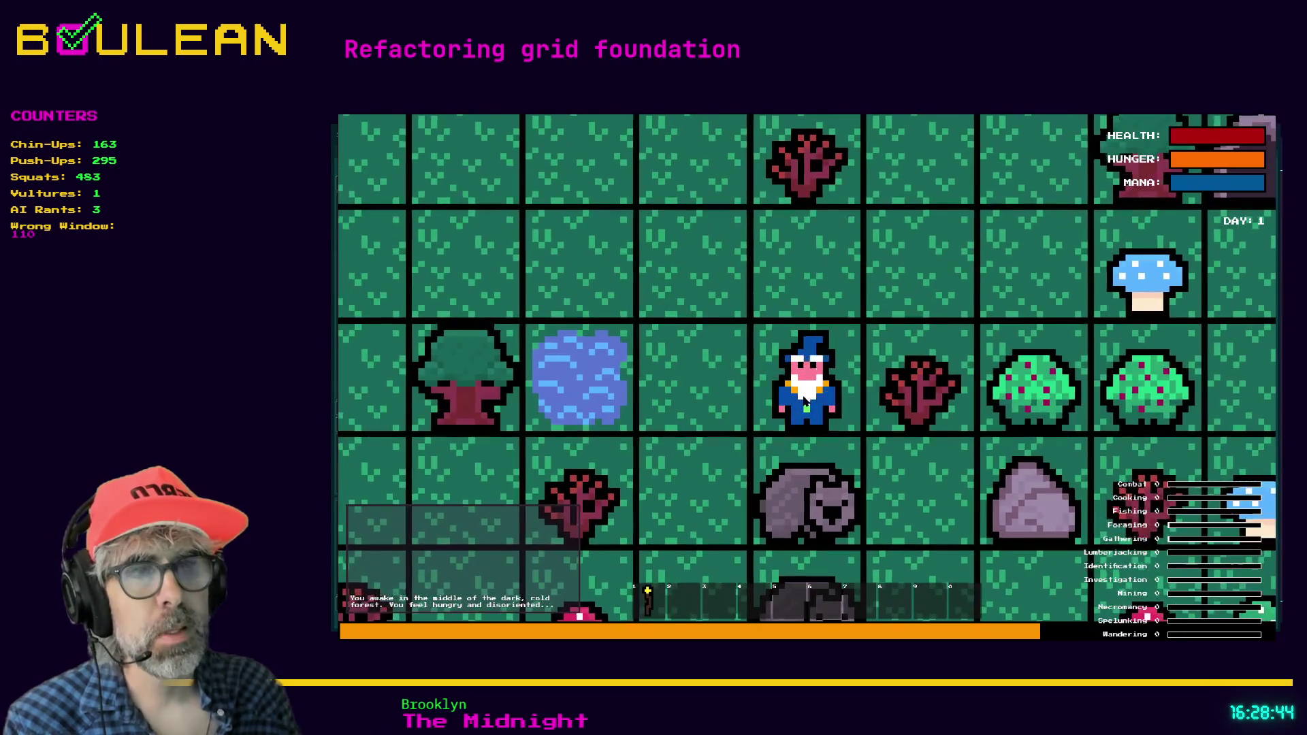
# Walk the wizard three tiles north and four tiles west, ending between the two goblins.
pyautogui.press('Up')
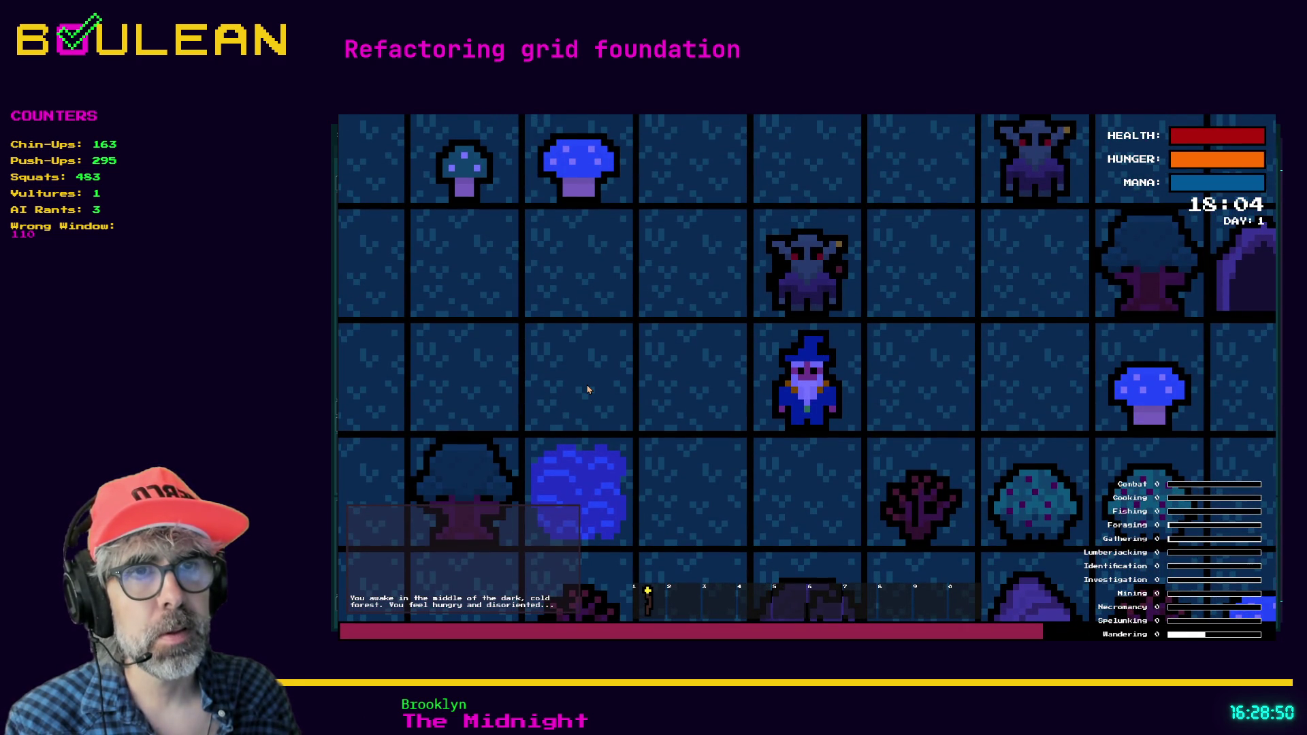
pyautogui.press('Left')
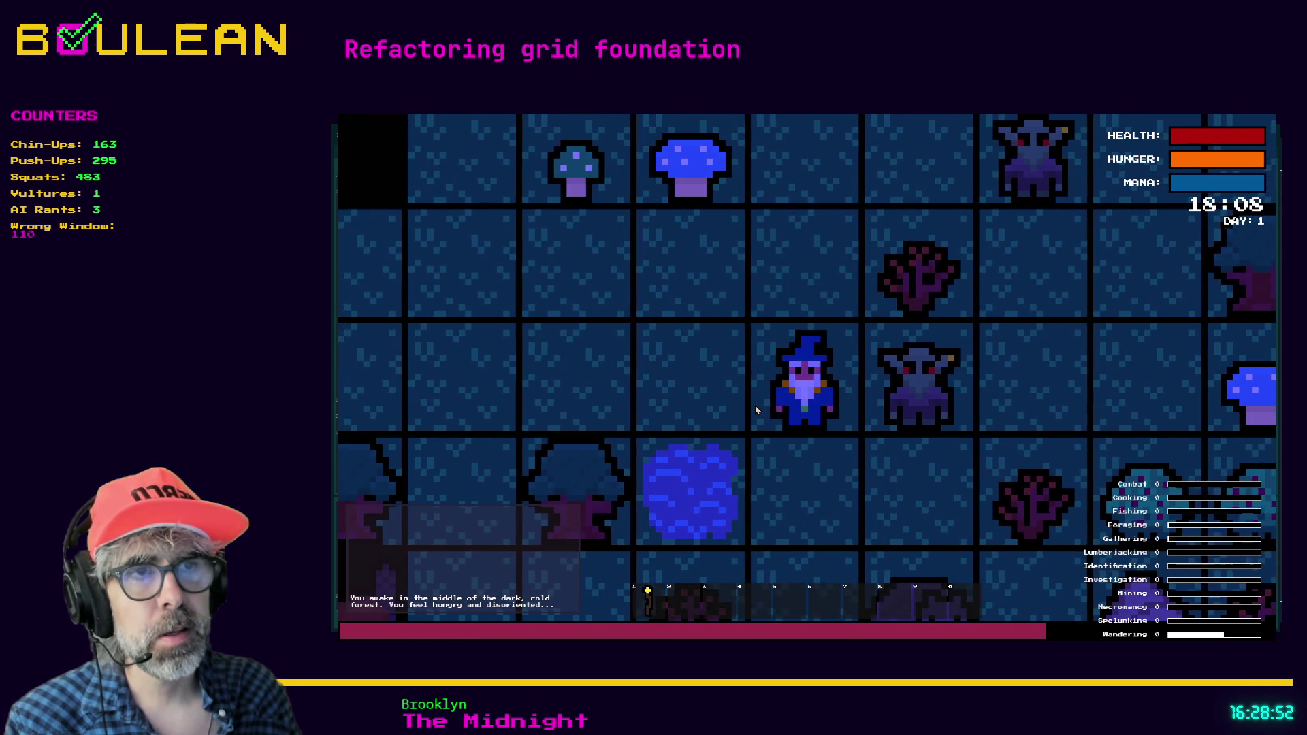
pyautogui.press('Left')
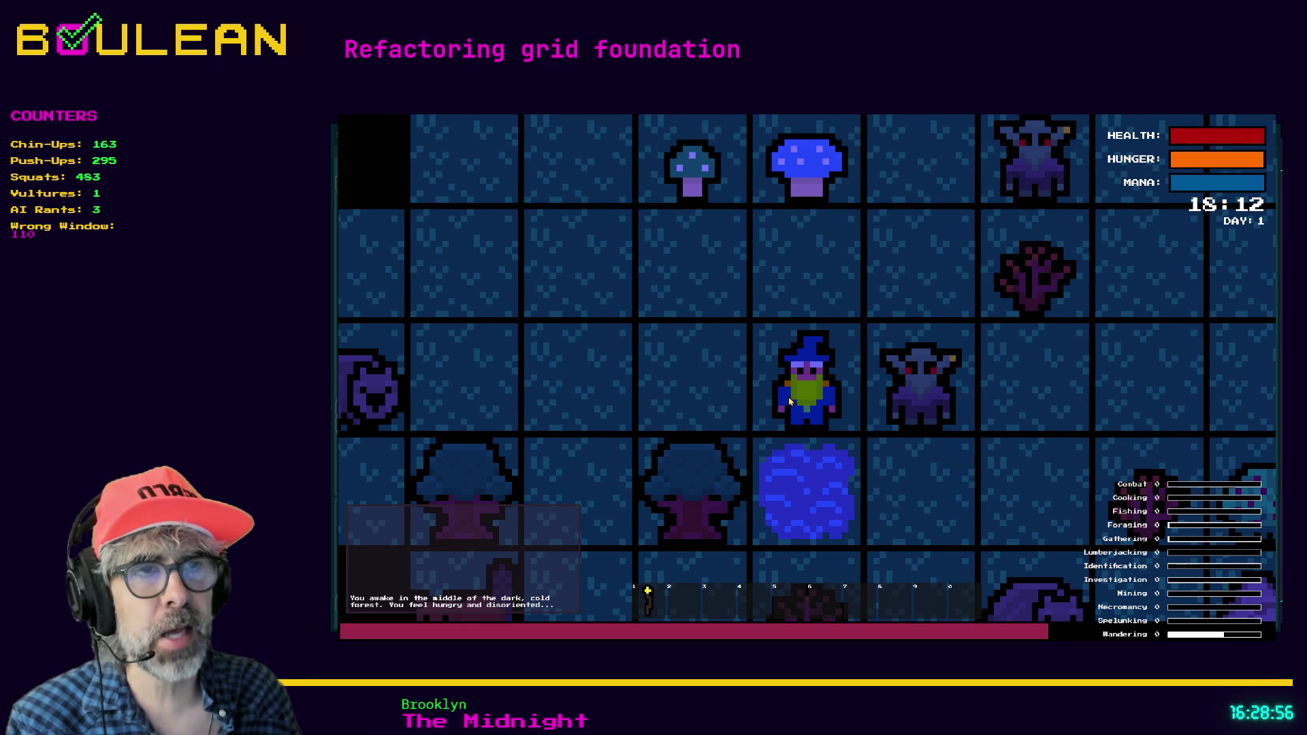
pyautogui.press('Left')
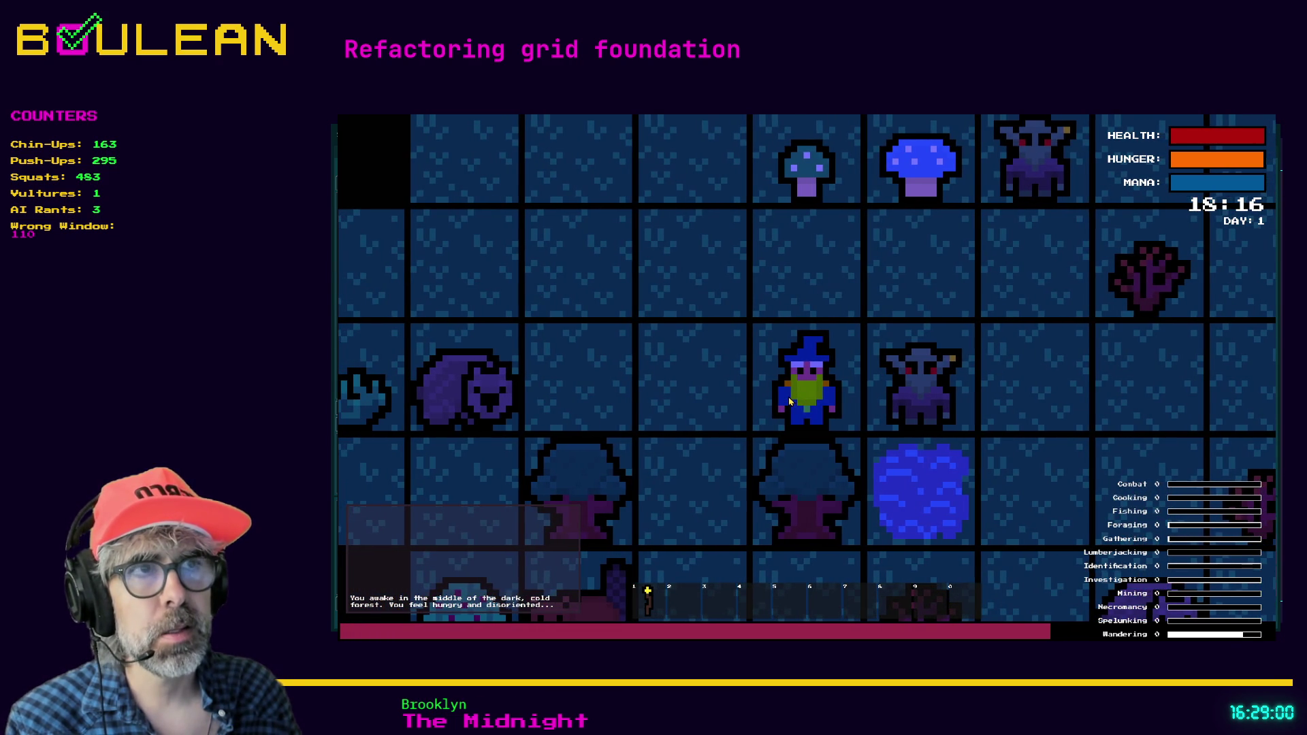
pyautogui.press('Up')
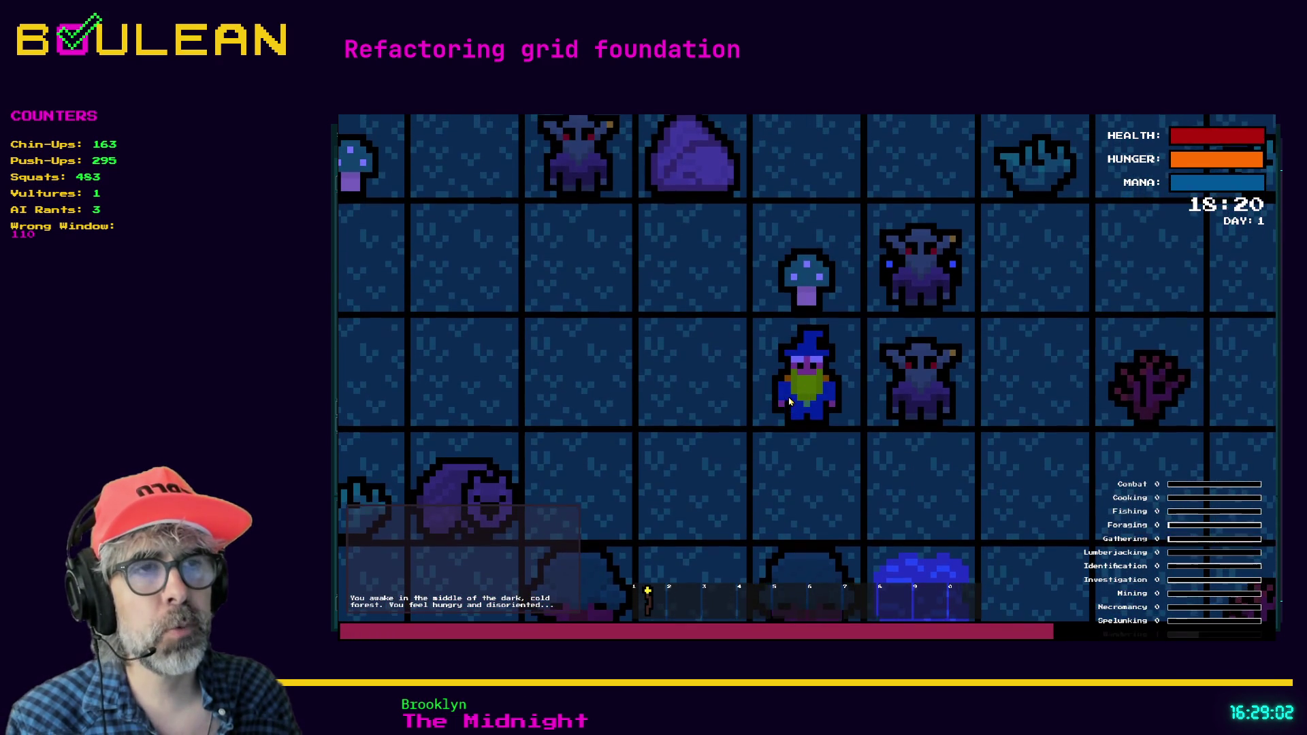
pyautogui.press('Left')
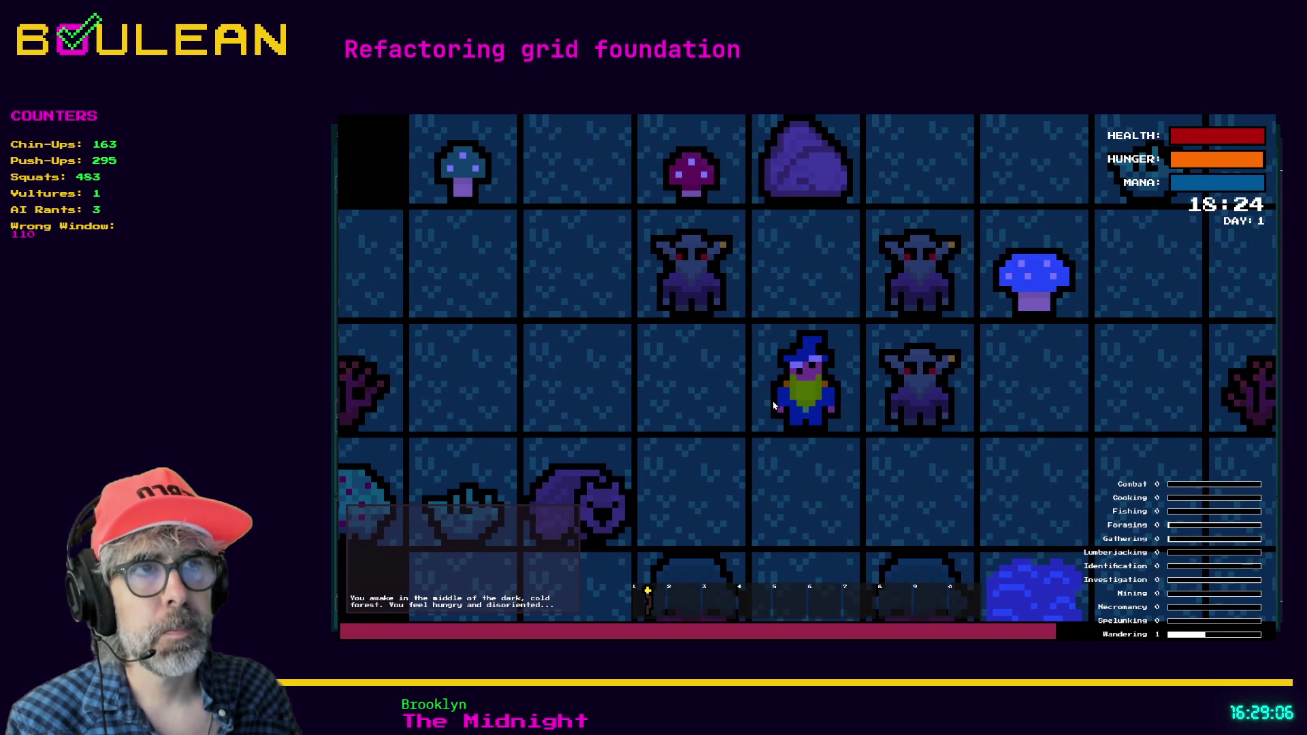
pyautogui.press('Up')
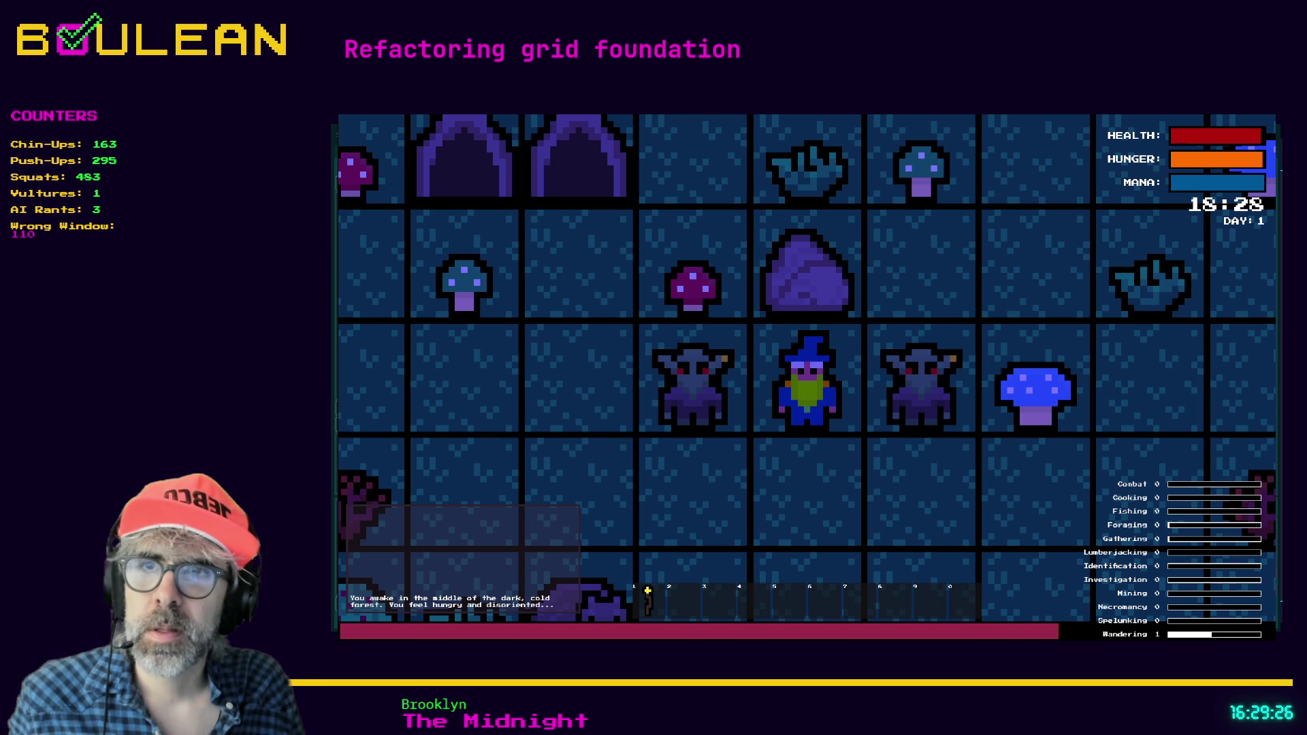
# Equip the lit torch from hotbar slot 1 to light the night forest.
pyautogui.press('1')
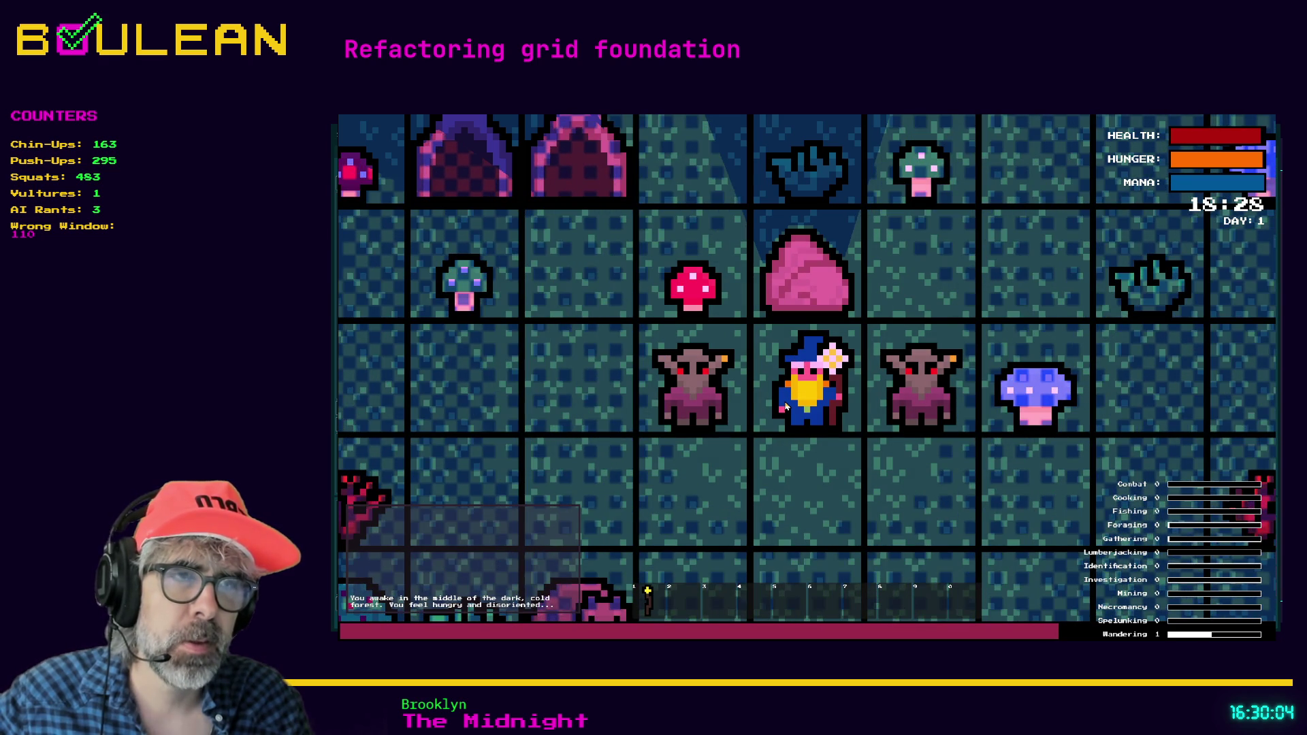
# Walk the wizard two tiles south and west, attacking the Wombat on the way.
pyautogui.press('Down')
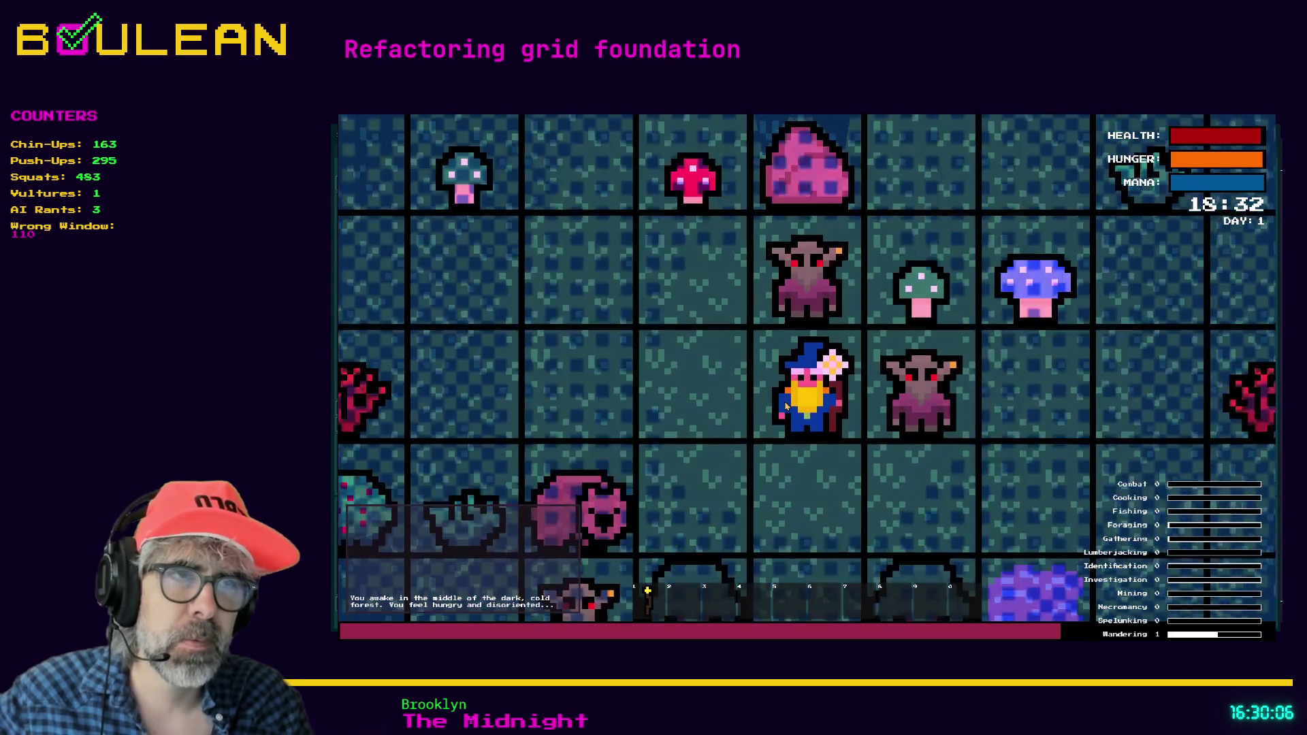
pyautogui.press('Down')
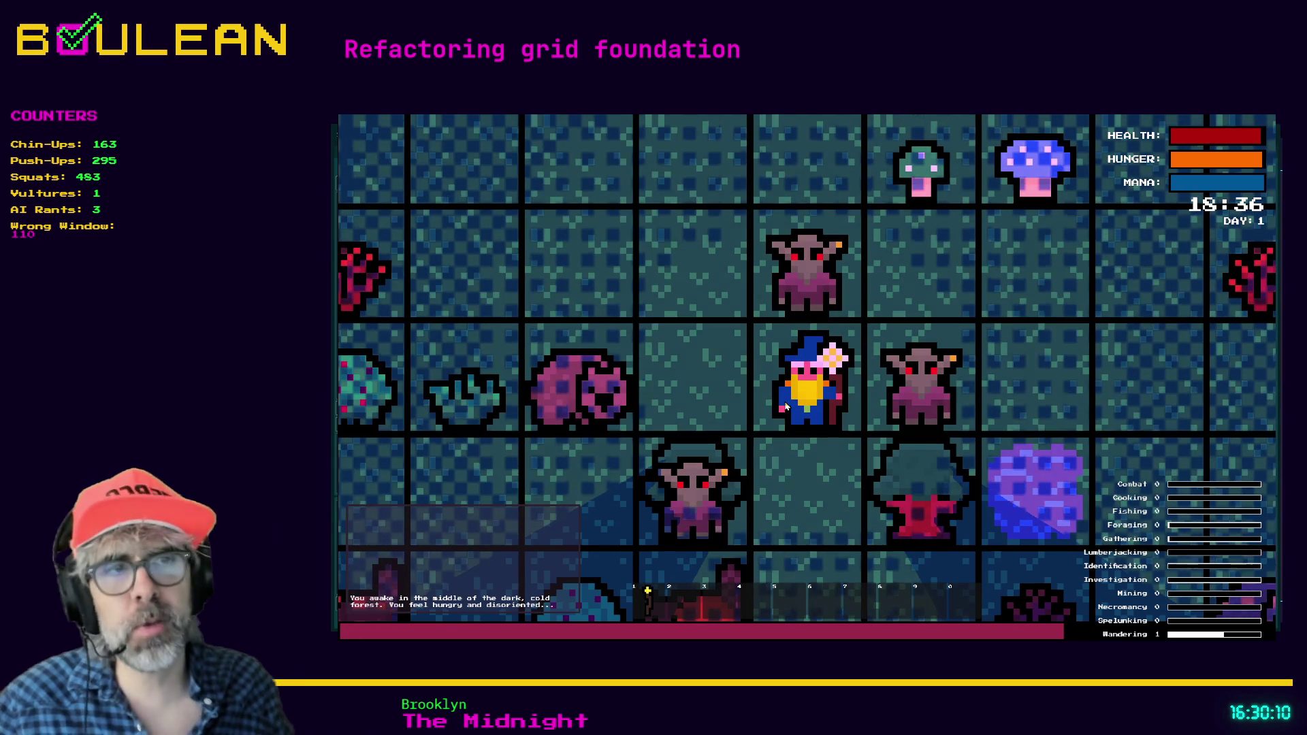
pyautogui.press('Left')
pyautogui.press('Left')
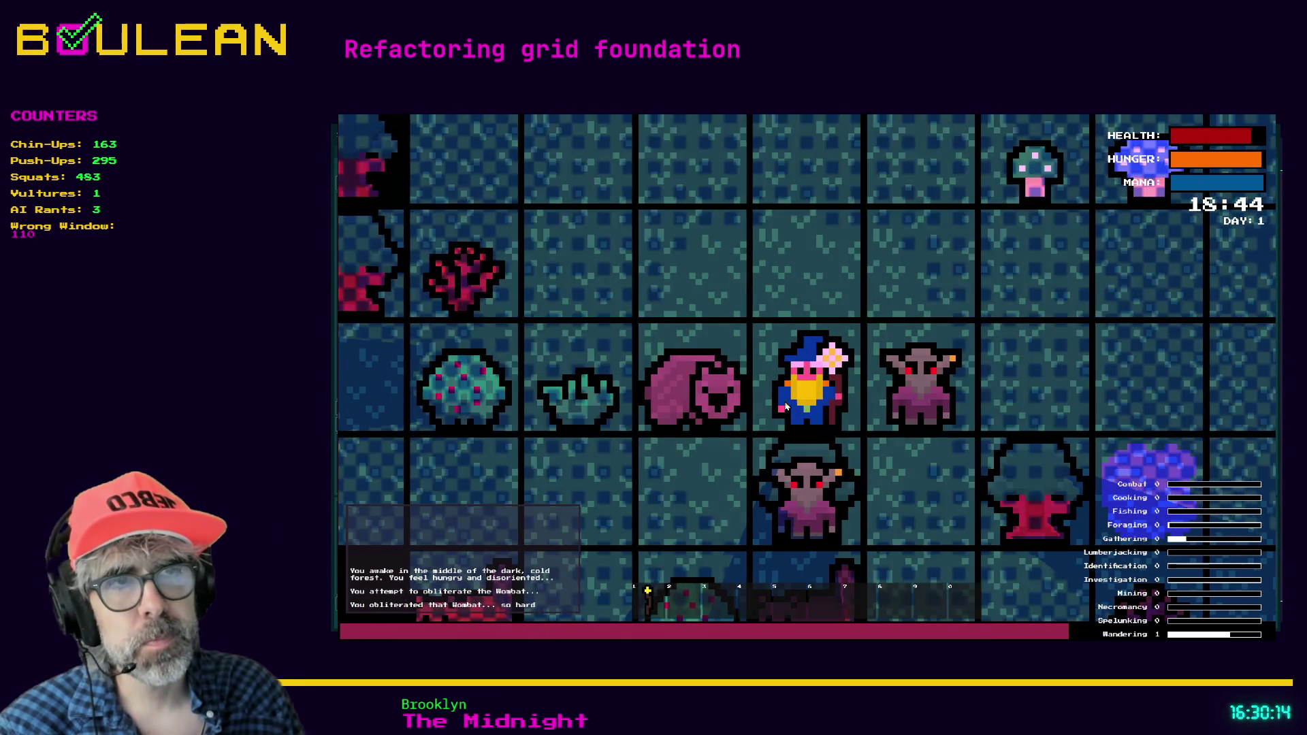
pyautogui.press('Left')
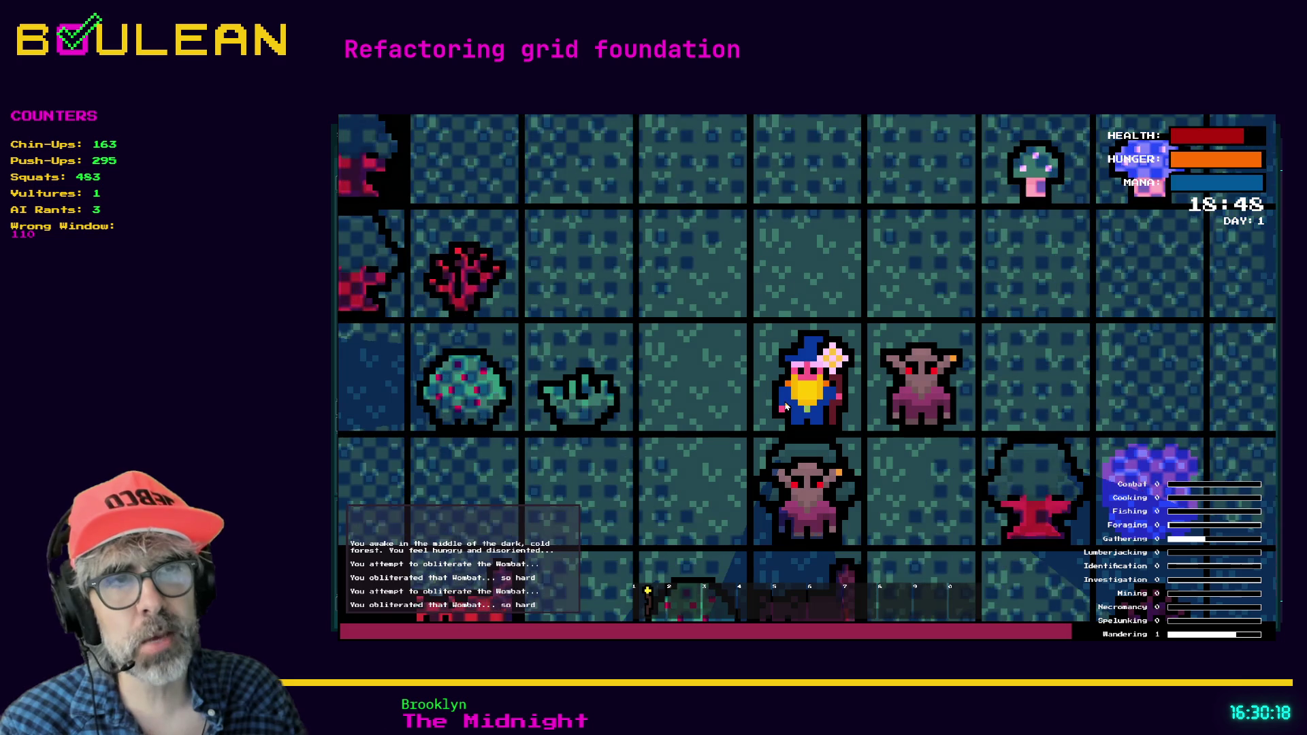
pyautogui.press('Left')
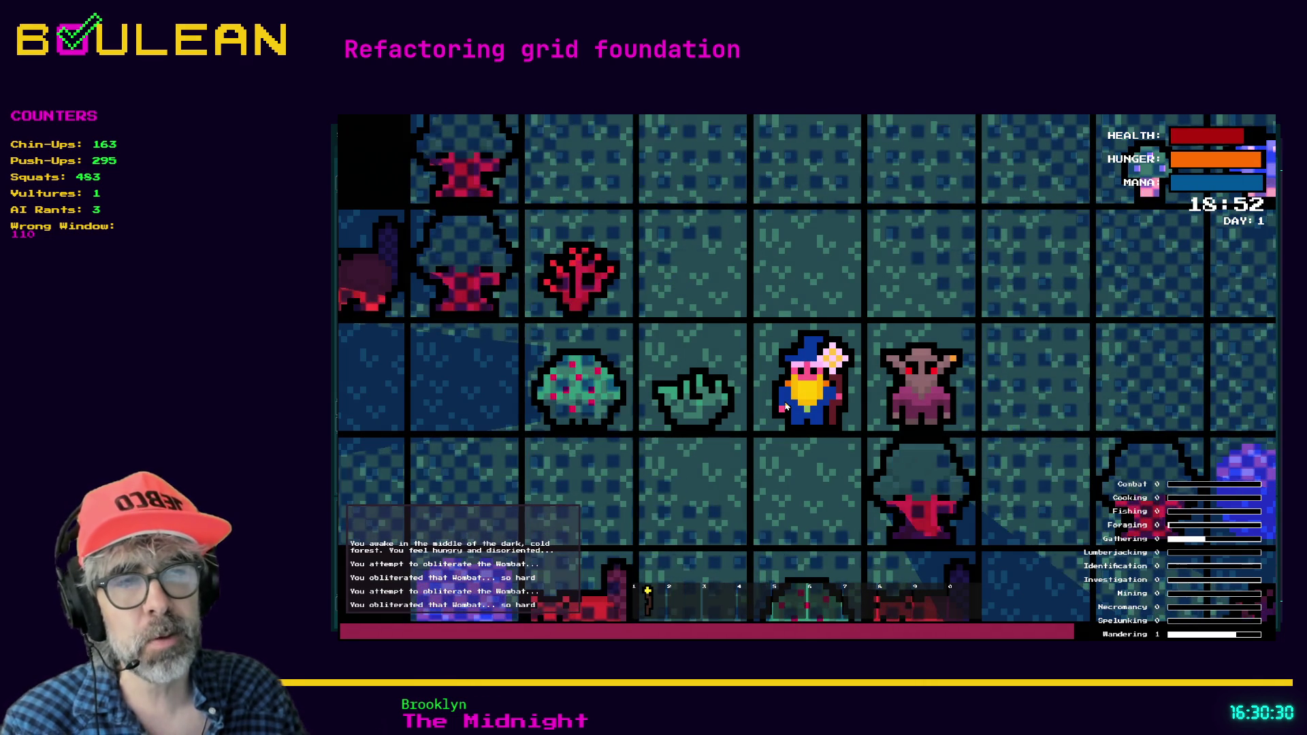
pyautogui.press('Right')
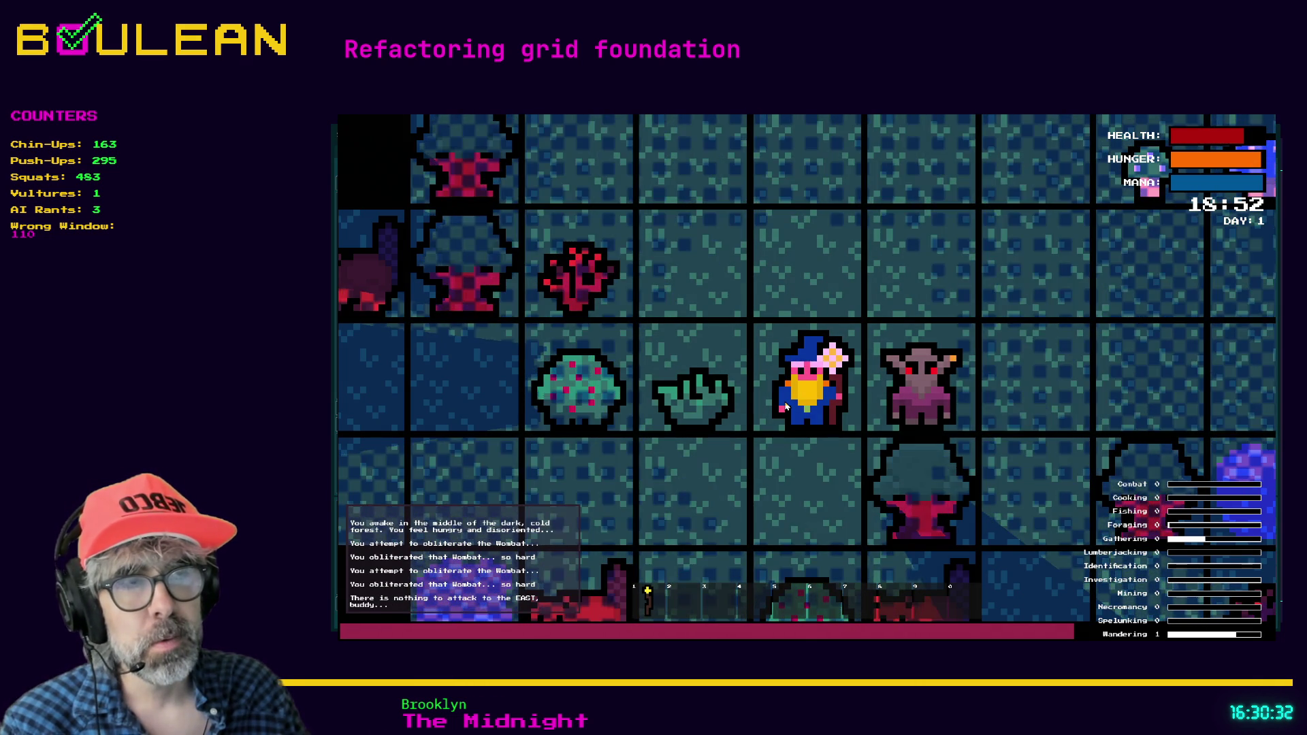
# Move the wizard two tiles north and pick up the Green Mushroom to the west.
pyautogui.press('Up')
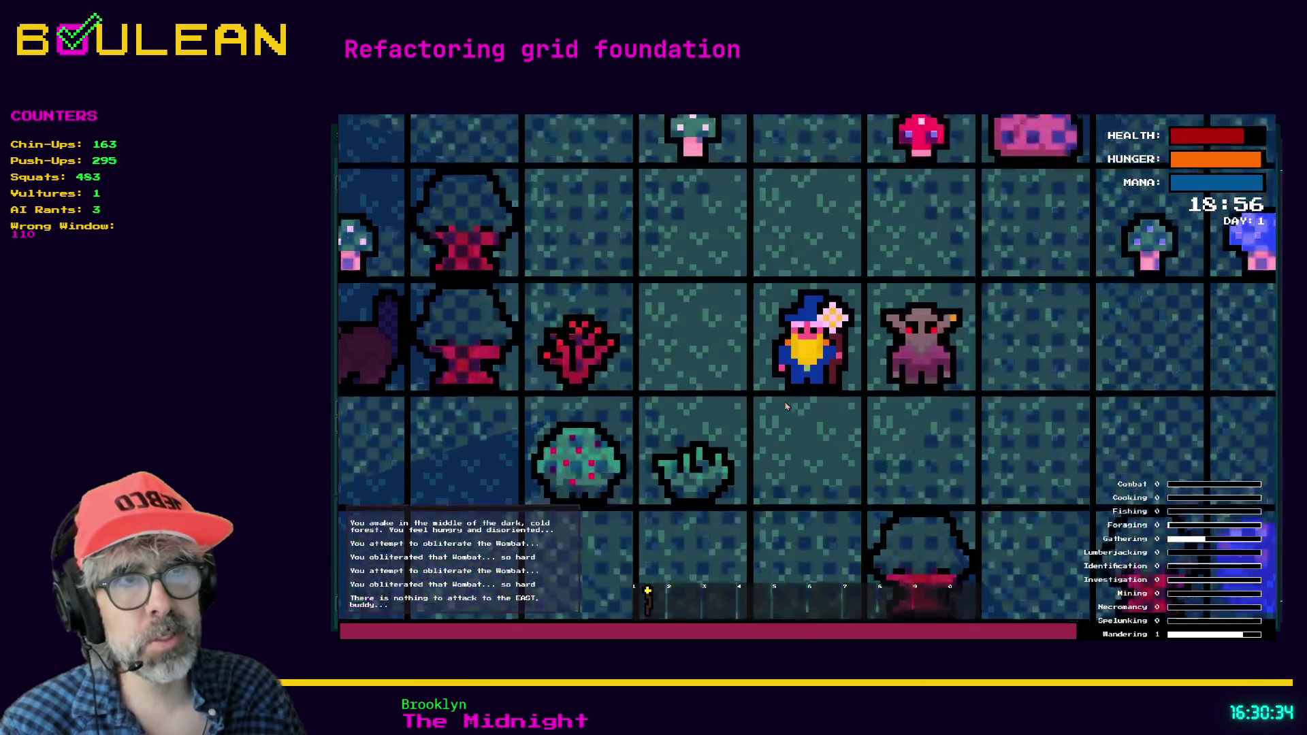
pyautogui.press('Up')
pyautogui.press('Up')
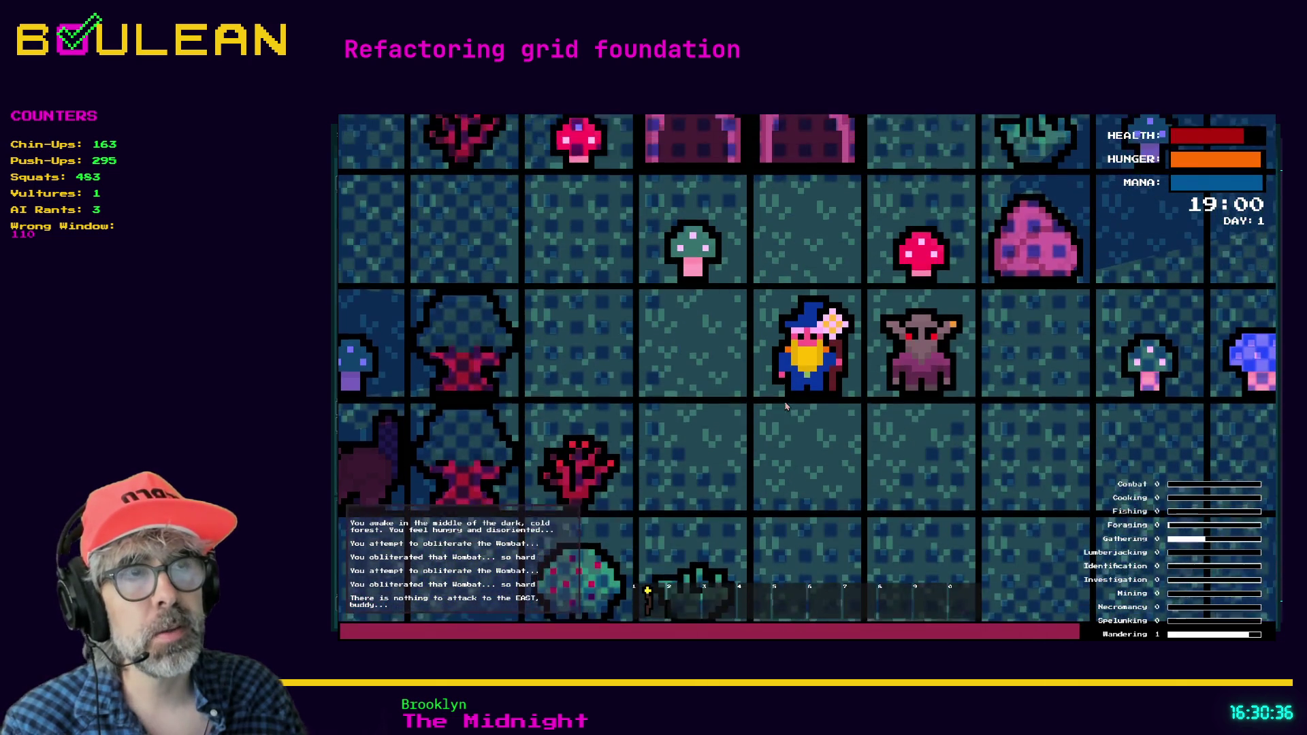
pyautogui.press('Left')
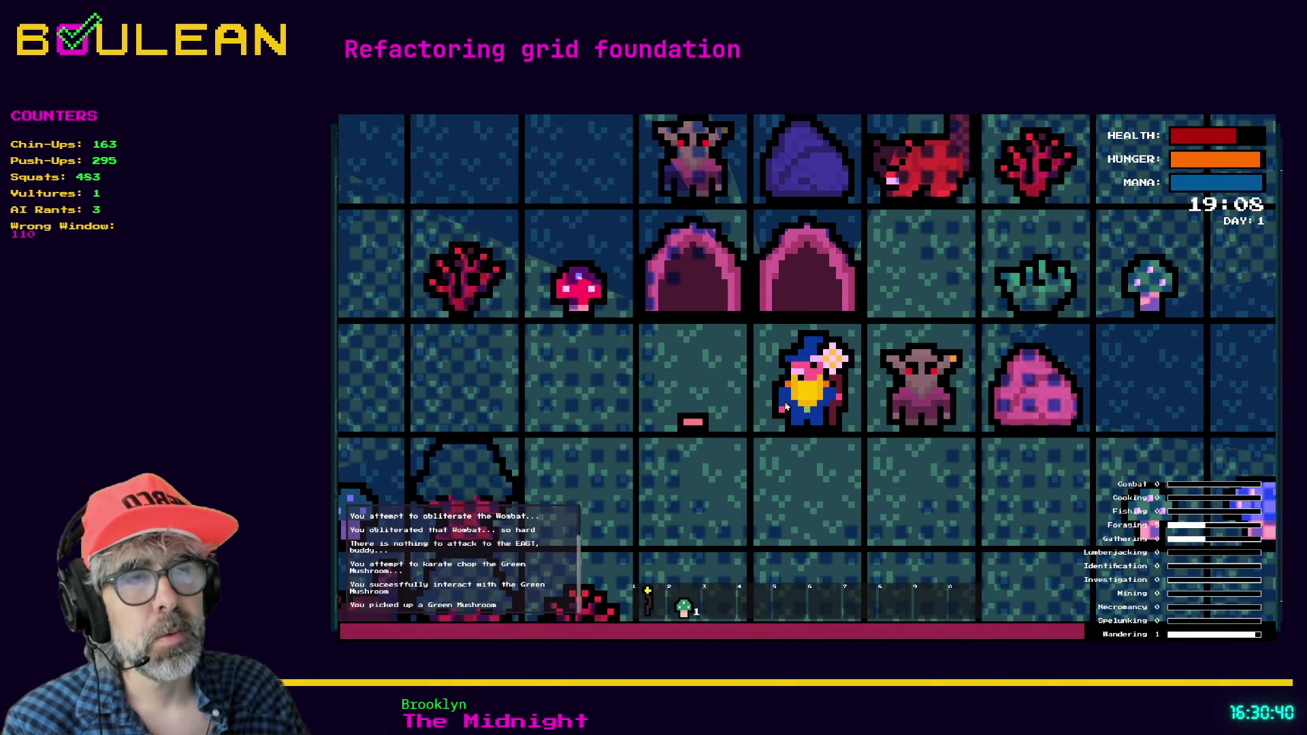
# Open the crafting recipes with C and craft a Cauldron.
pyautogui.press('c')
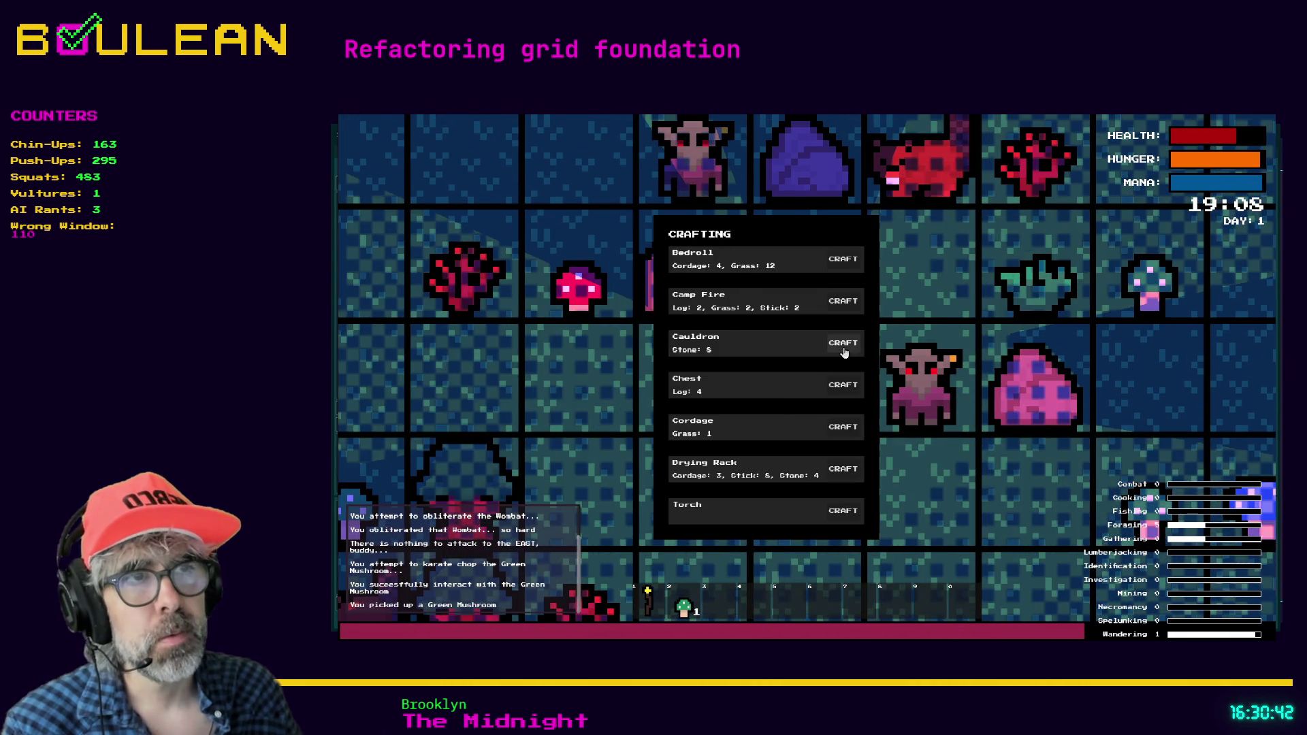
pyautogui.click(843, 342)
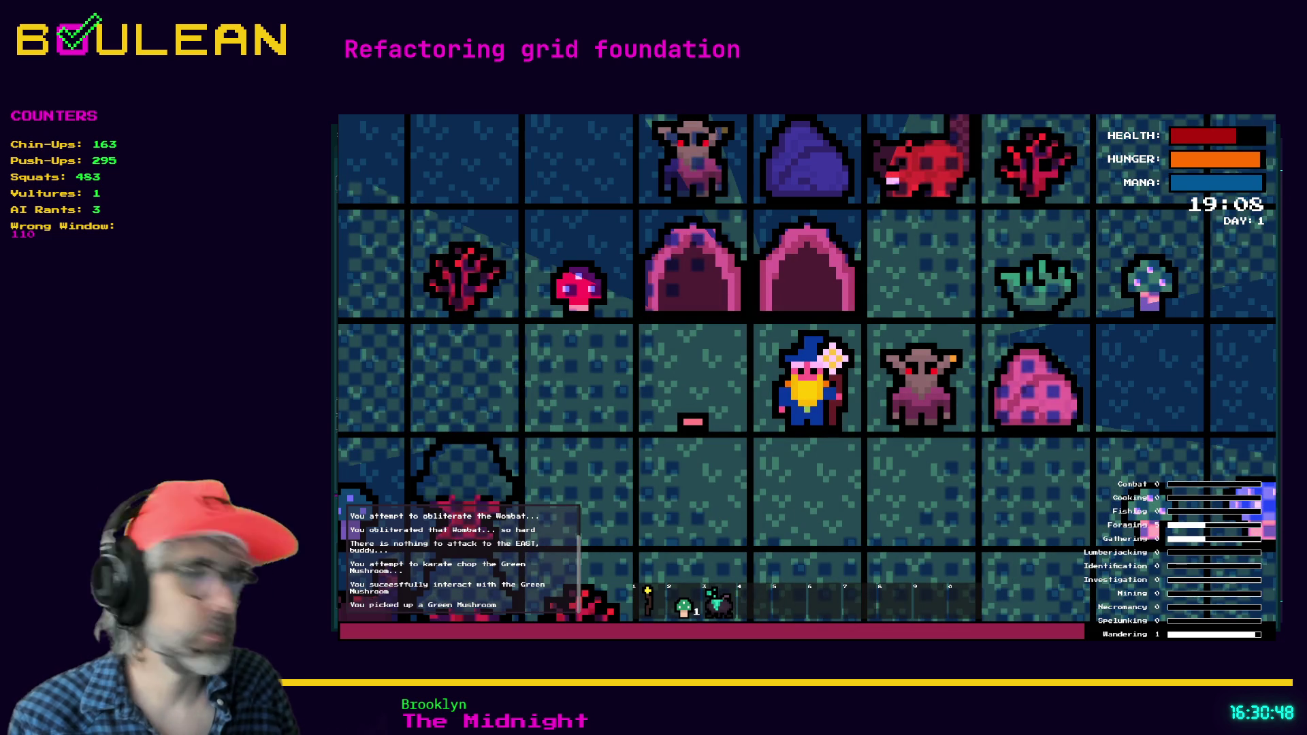
# Briefly check the debug console log, then switch from the game to the browser window.
pyautogui.hotkey('alt', 'Tab')
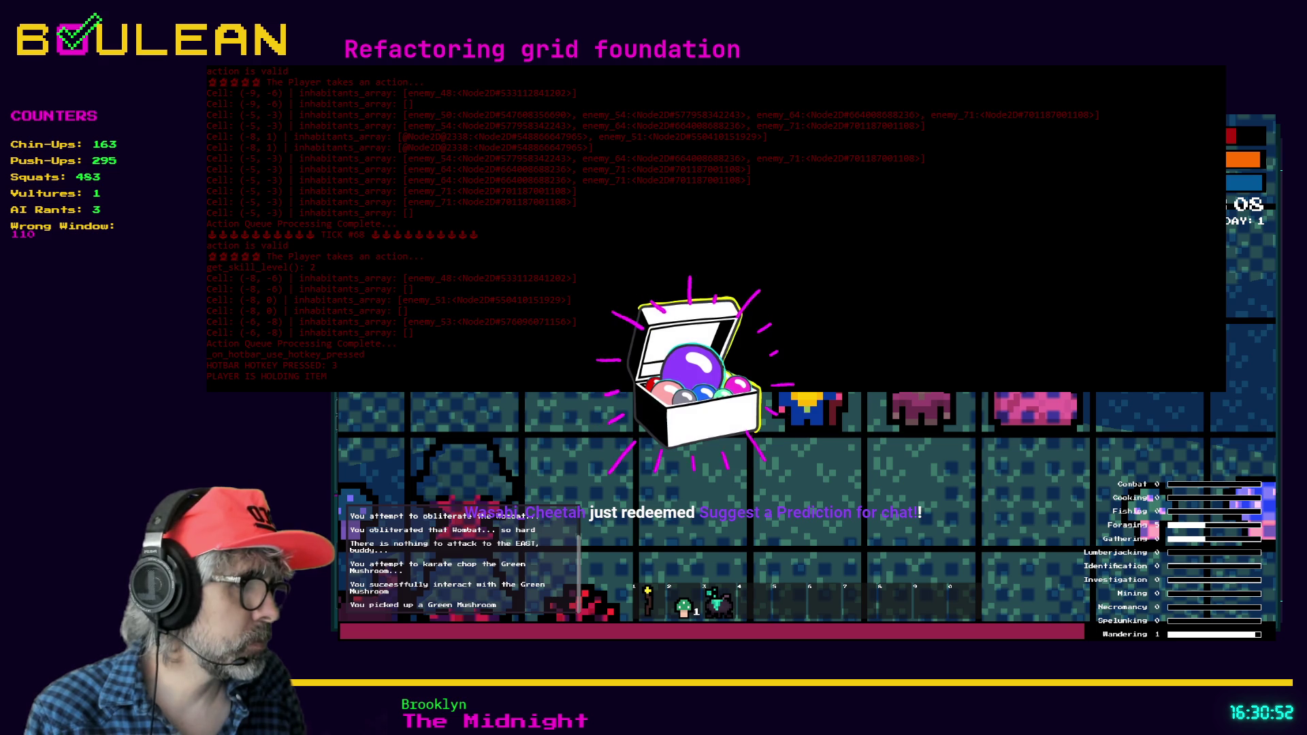
pyautogui.hotkey('alt', 'Tab')
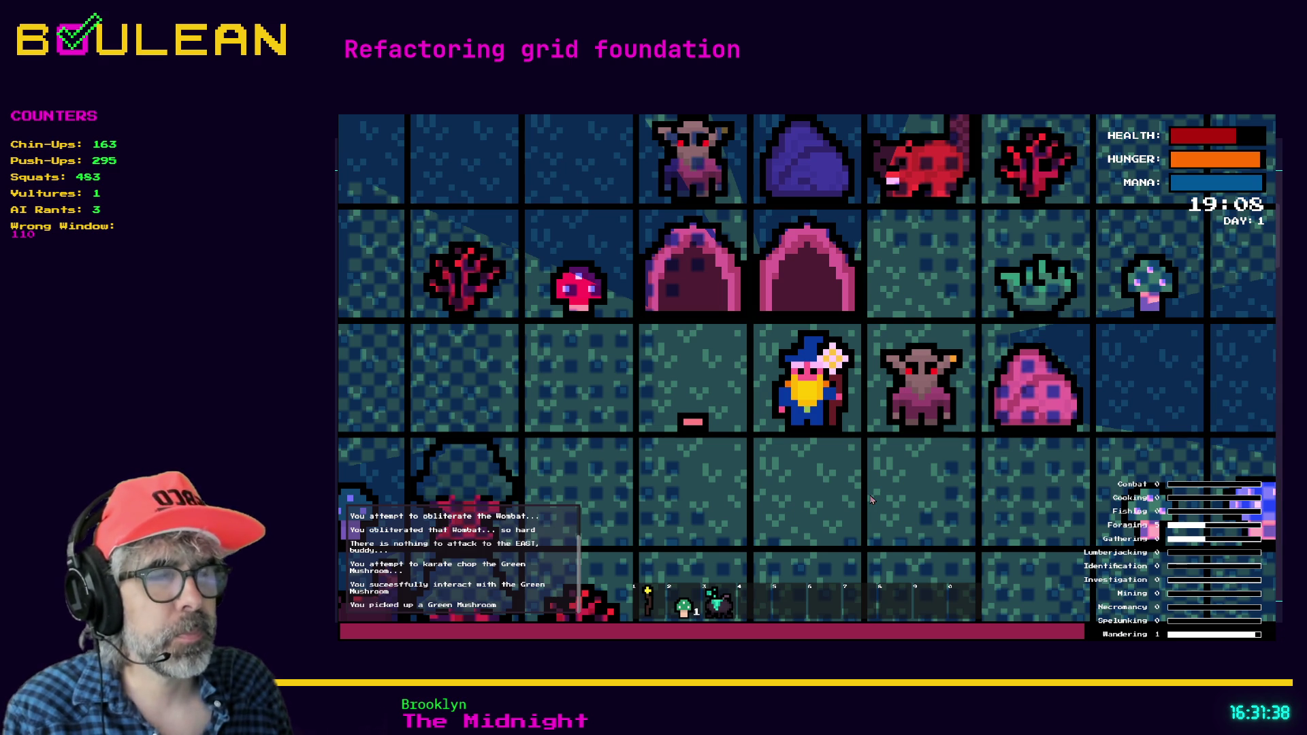
pyautogui.hotkey('alt', 'Tab')
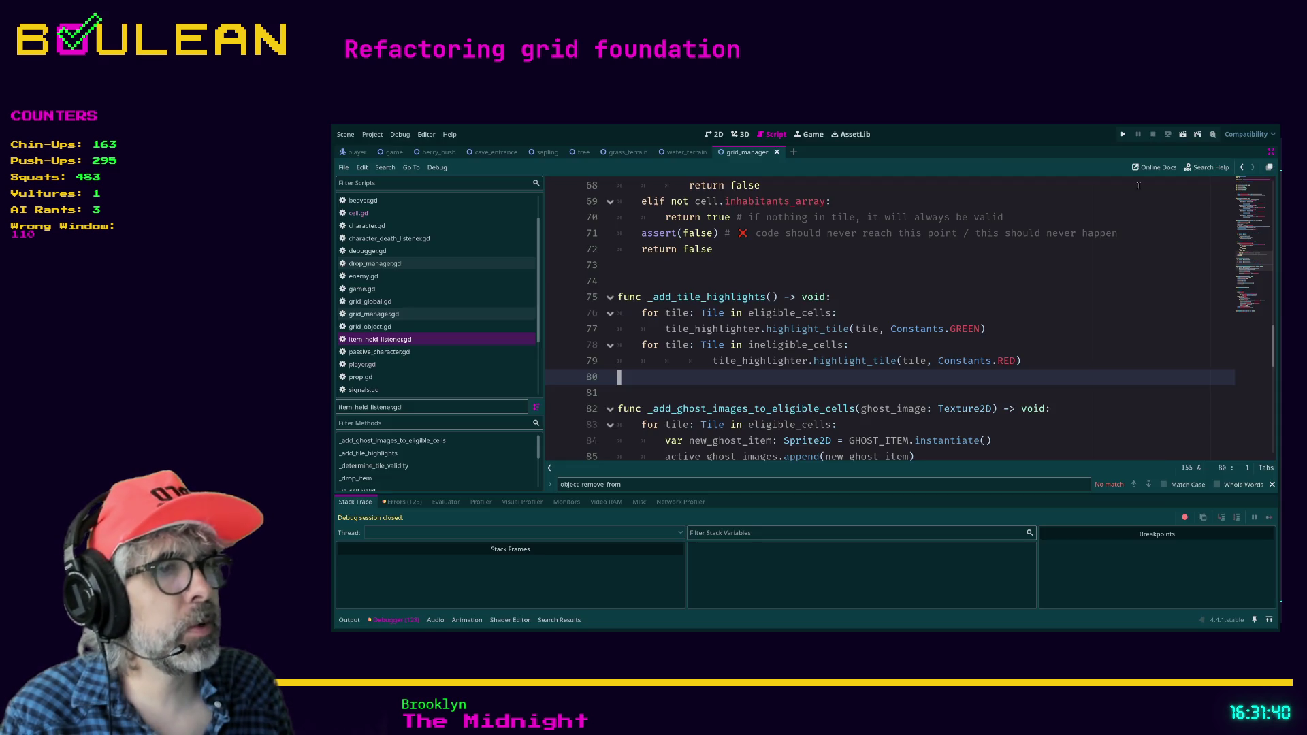
pyautogui.hotkey('alt', 'Tab')
# Search 'gobblet game' in a new tab and enlarge the Tiddlywinks Gobblet product photo.
pyautogui.hotkey('ctrl', 't')
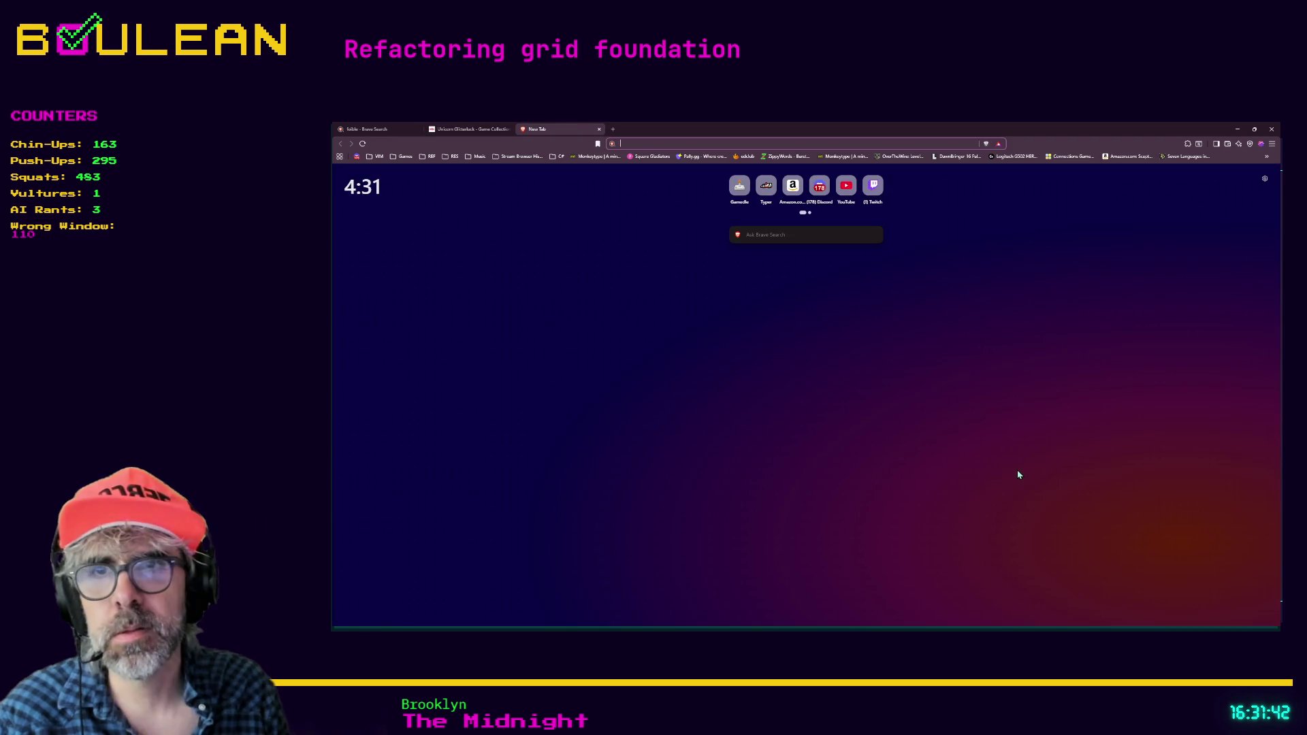
pyautogui.write('gobblet game')
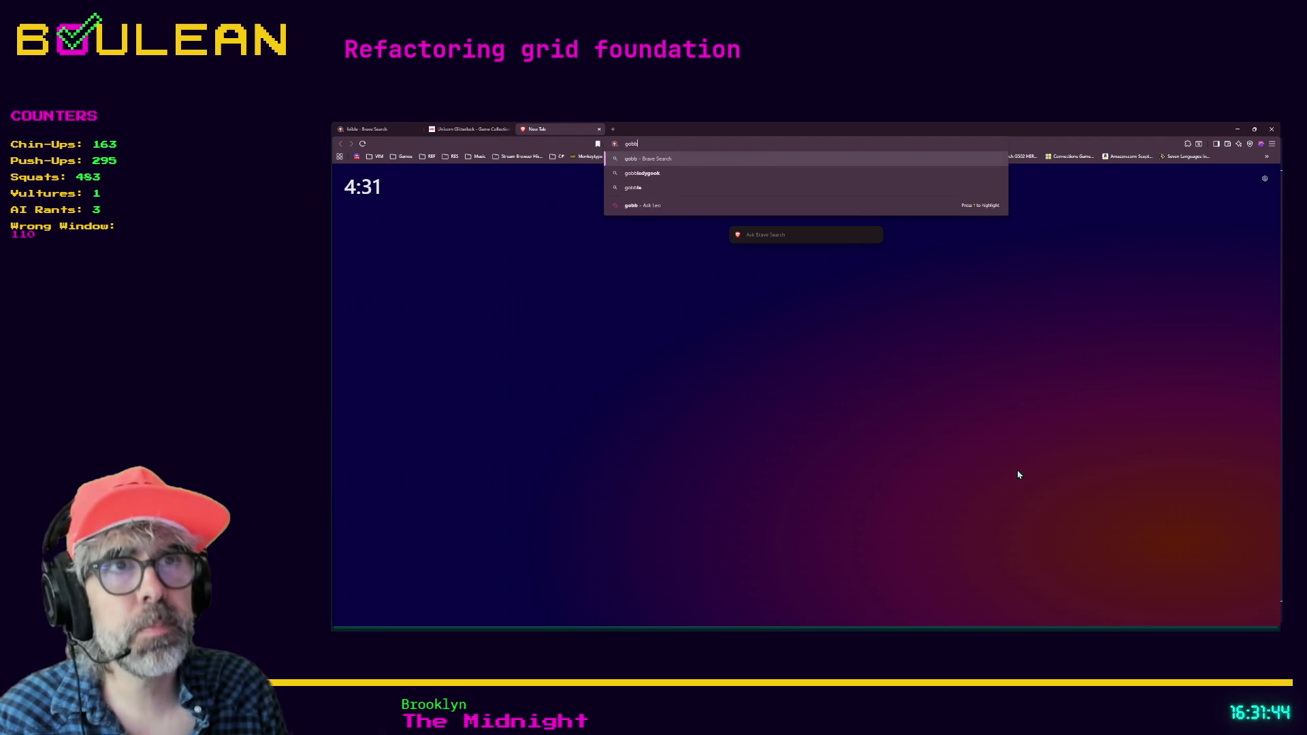
pyautogui.press('Return')
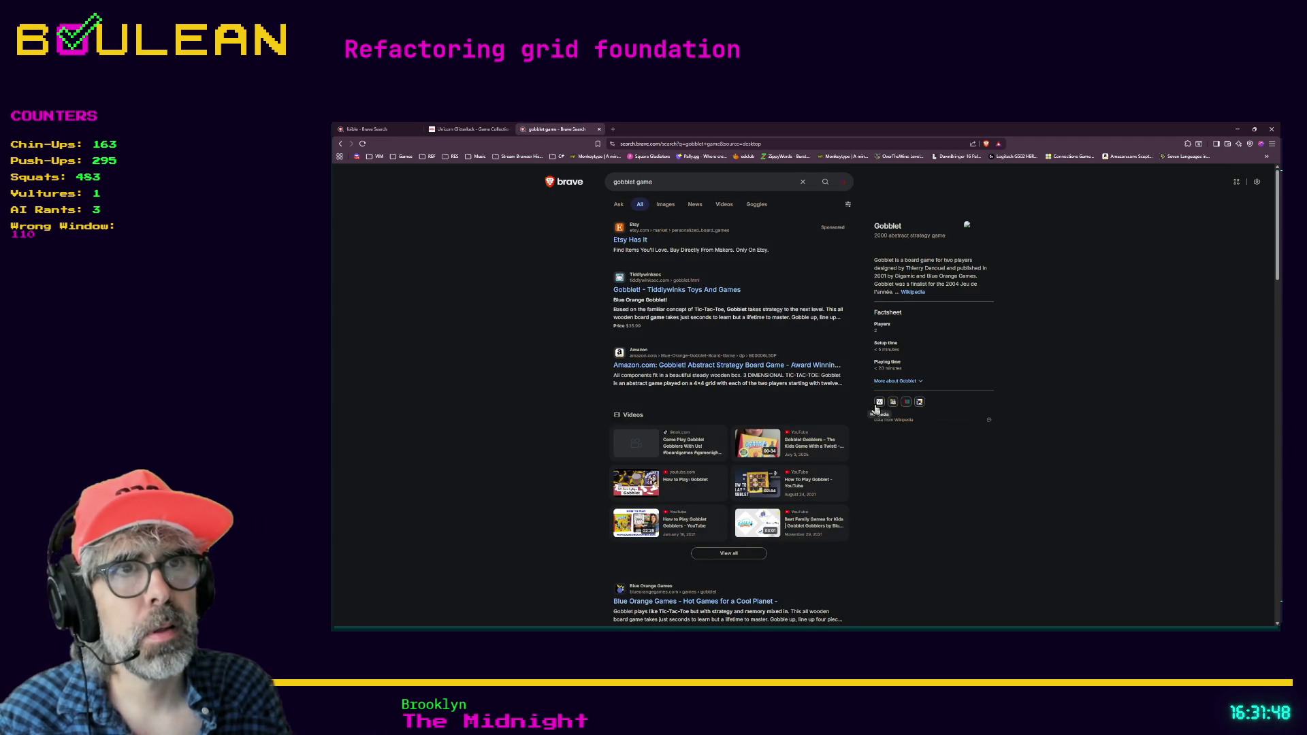
pyautogui.click(682, 294)
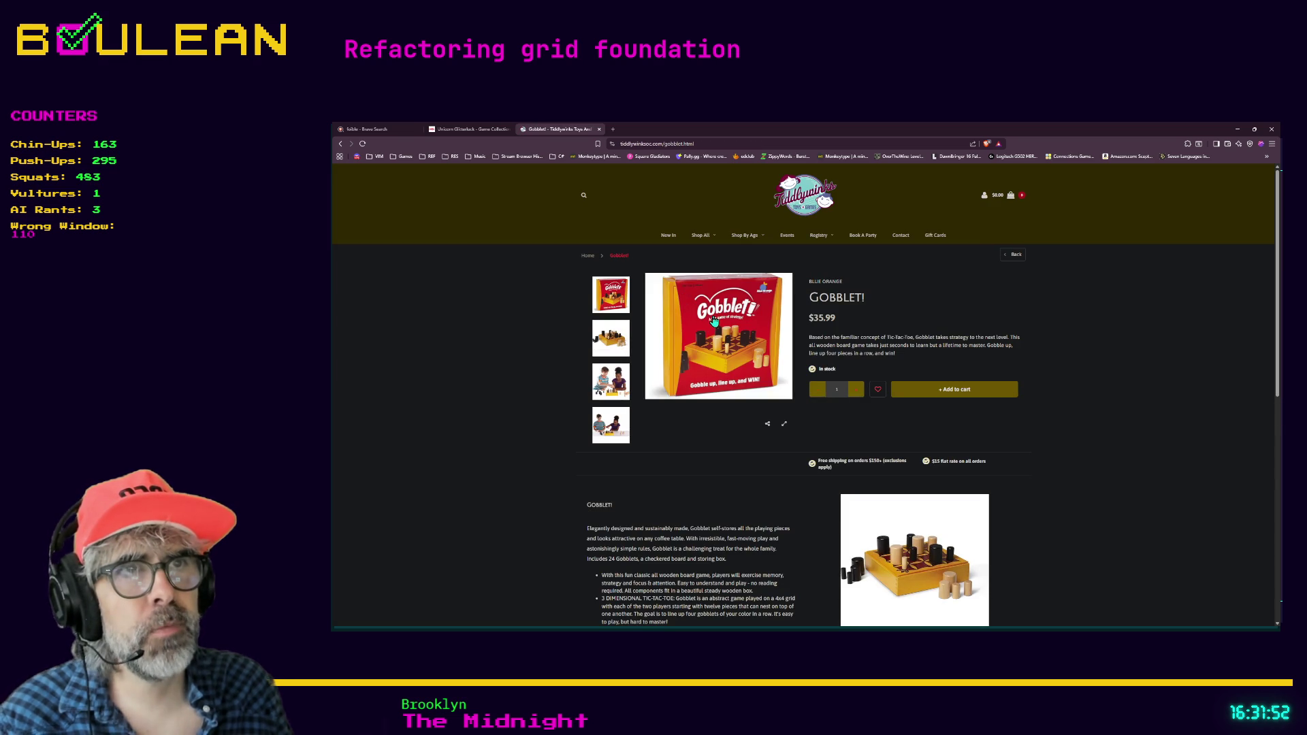
pyautogui.click(720, 323)
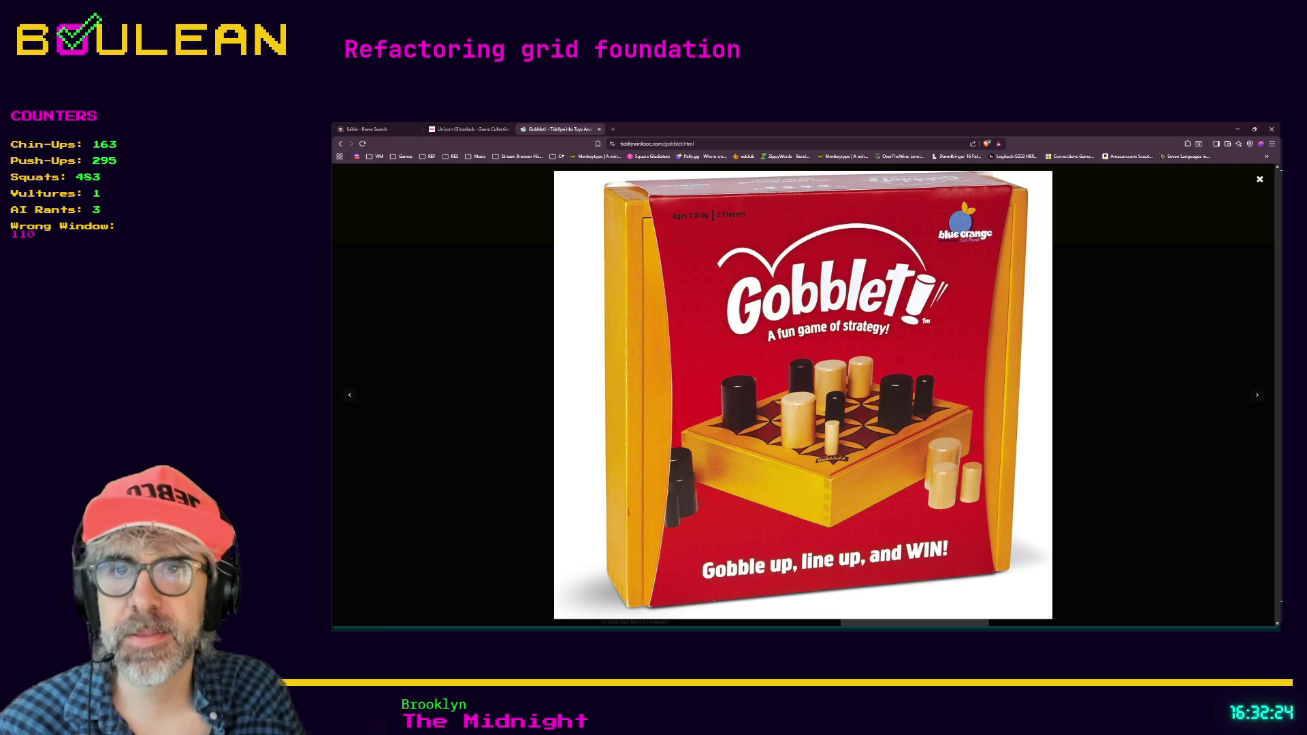
pyautogui.hotkey('alt', 'Tab')
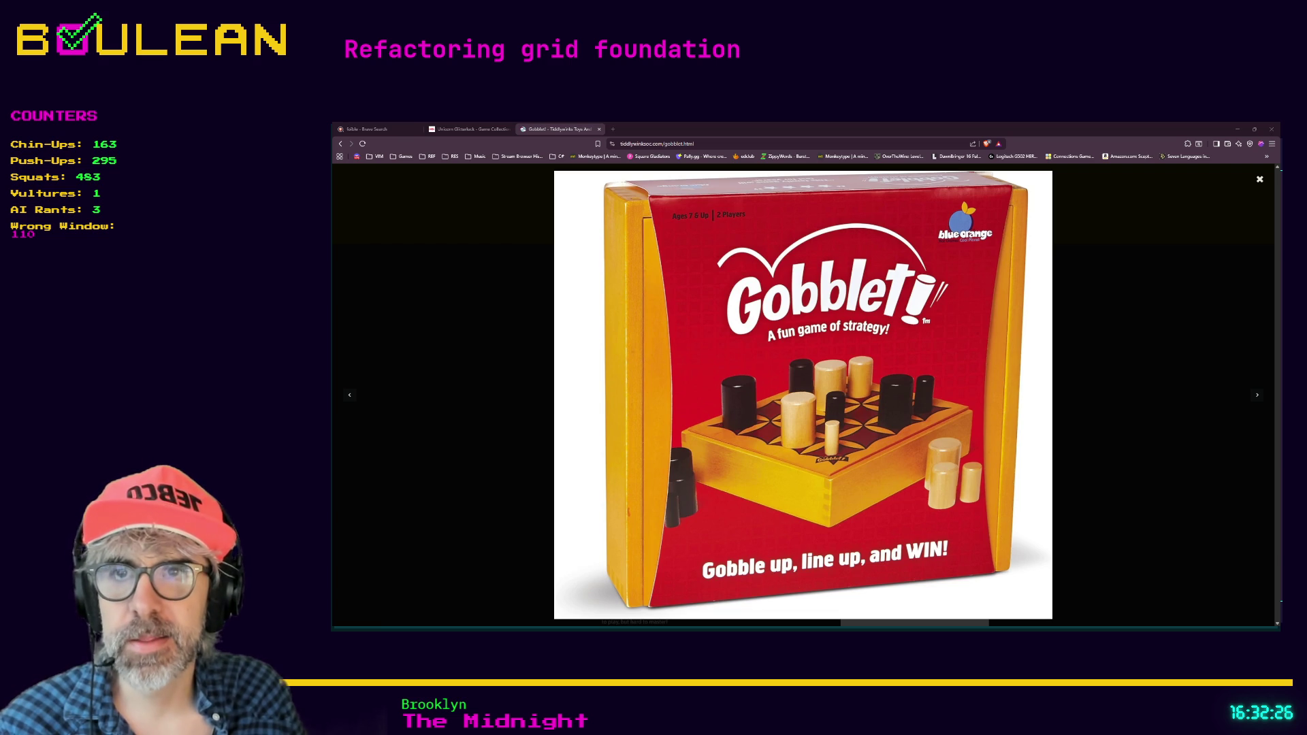
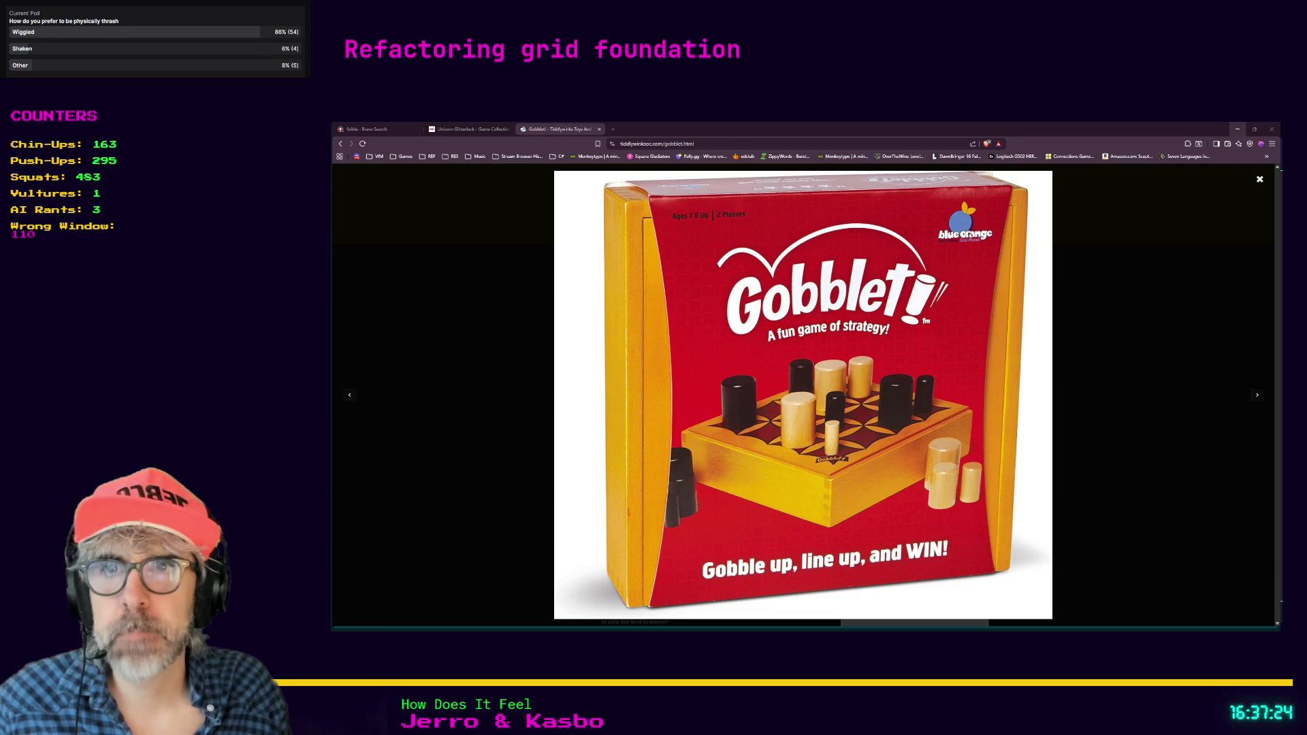
# Minimize the browser showing the Gobblet image to bring back grid_manager.gd.
pyautogui.click(1238, 128)
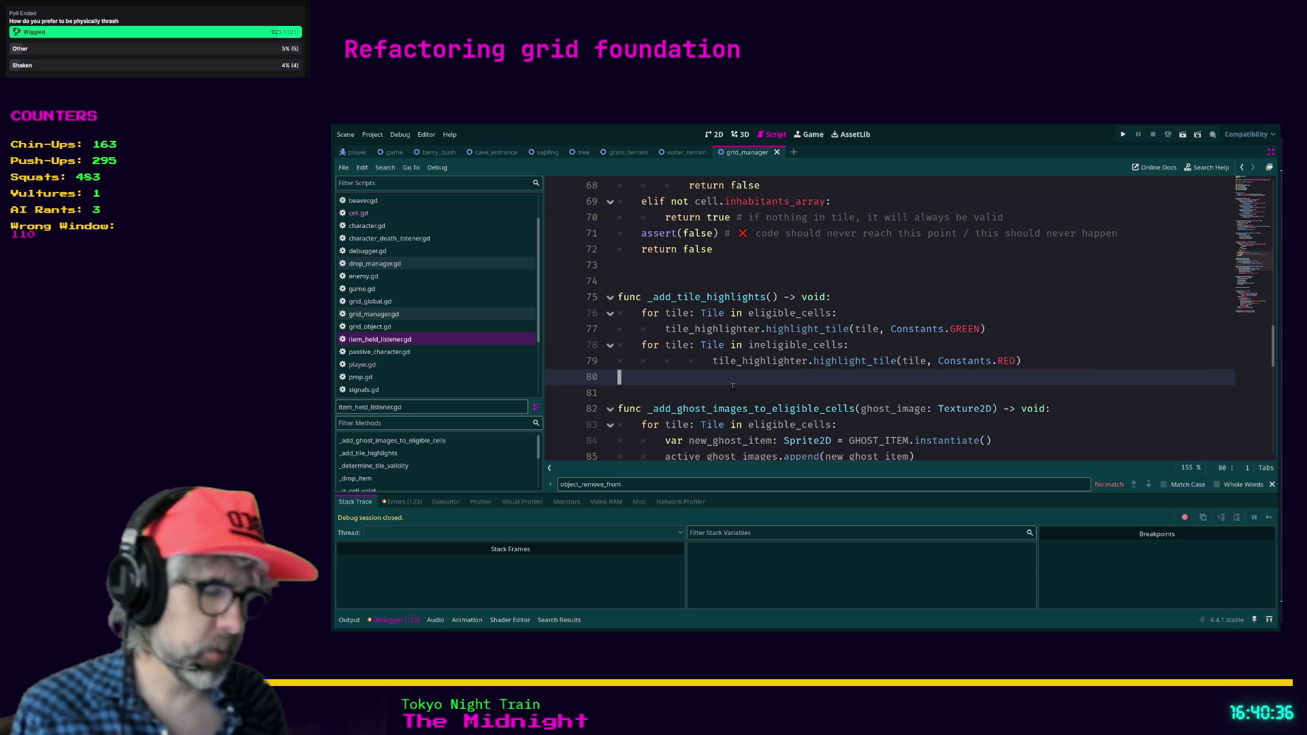
pyautogui.click(704, 393)
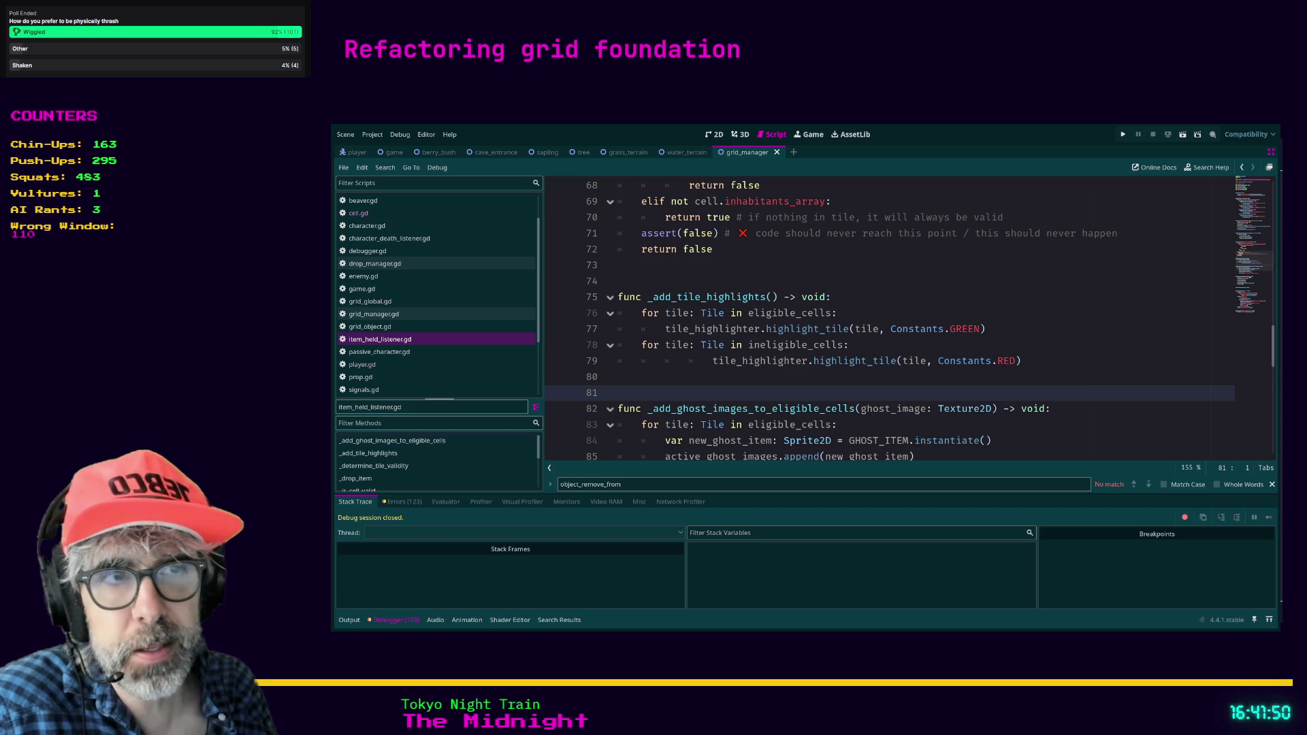
pyautogui.click(683, 384)
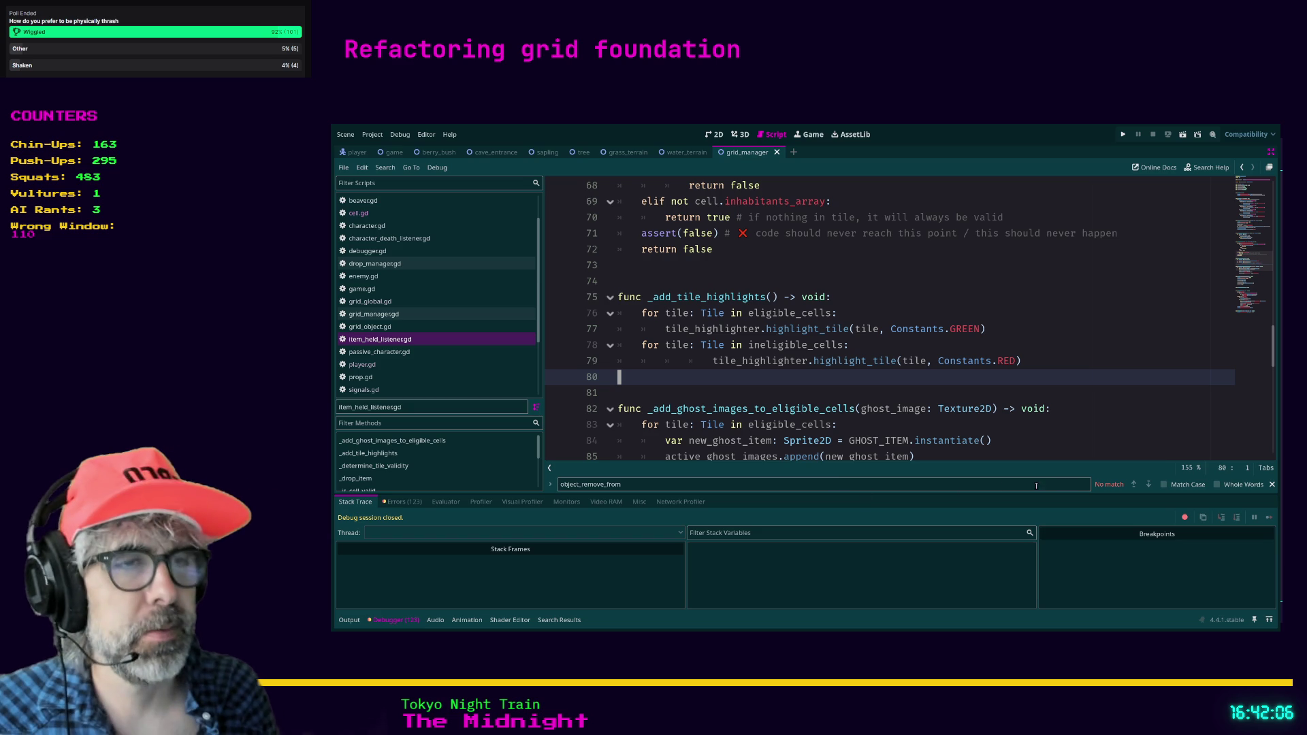
pyautogui.click(1272, 484)
# Review _add_ghost_images_to_eligible_cells, where each ghost sprite gets the ghost_image texture and its tile's position.
pyautogui.click(1013, 456)
pyautogui.scroll(-1, 1012, 456)
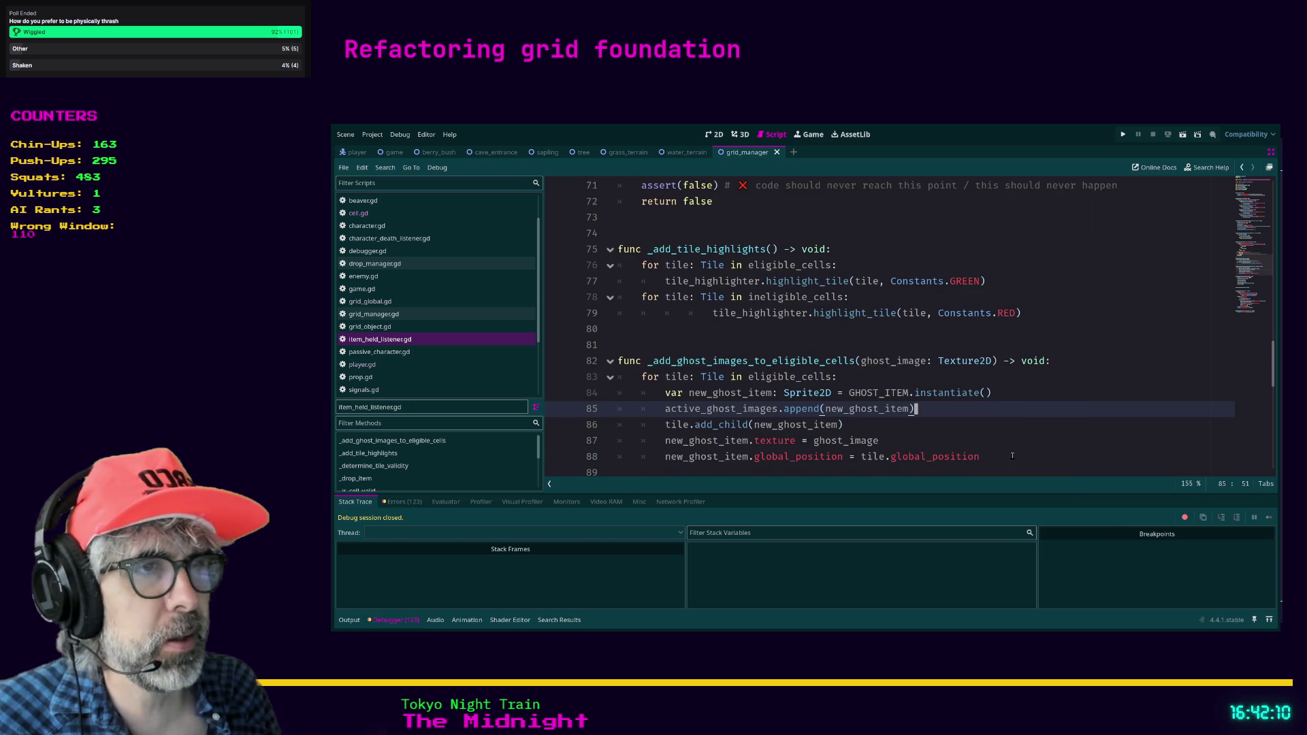
pyautogui.click(1009, 452)
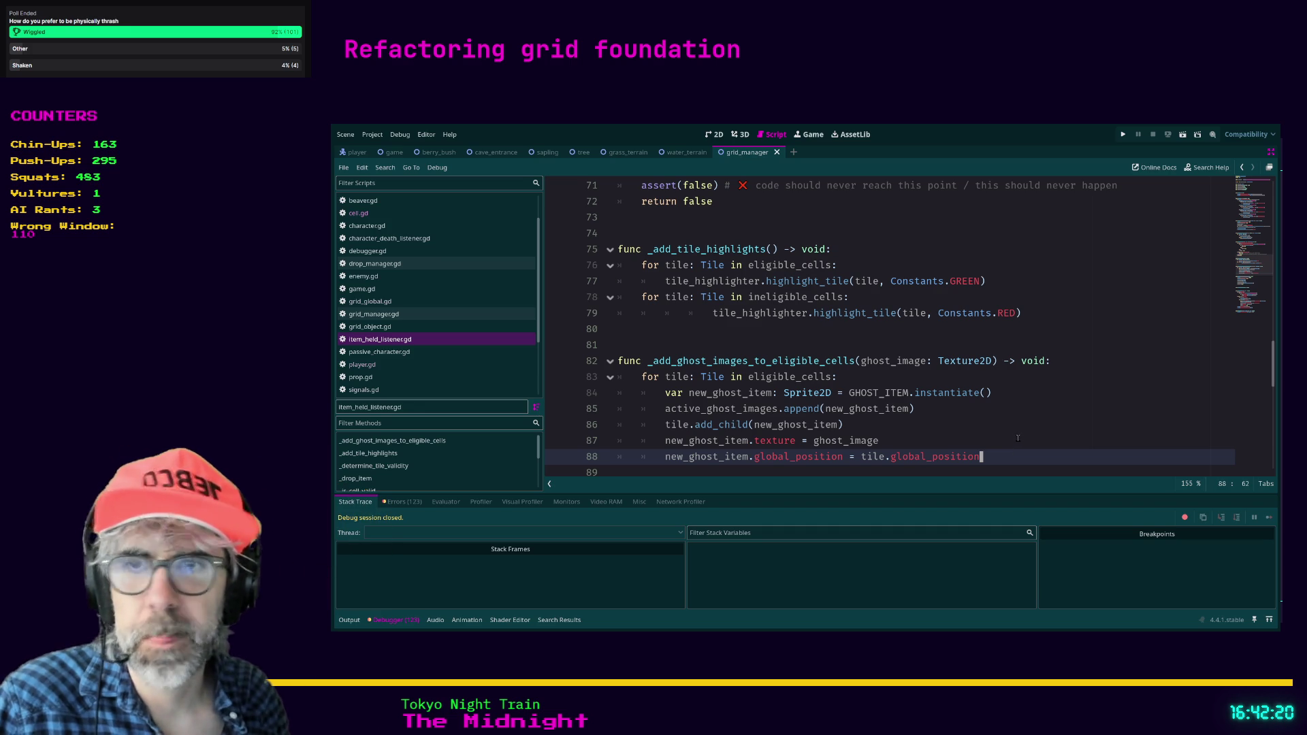
pyautogui.click(1017, 438)
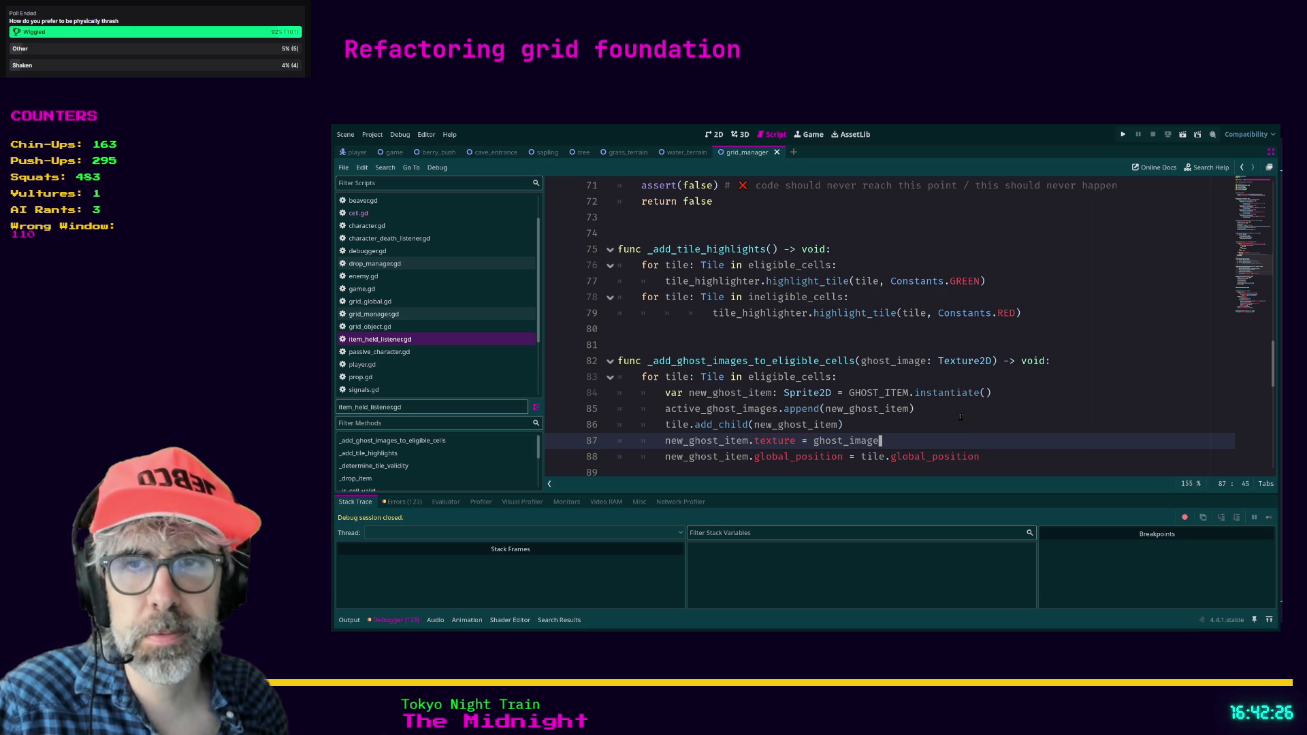
pyautogui.scroll(-2, 960, 416)
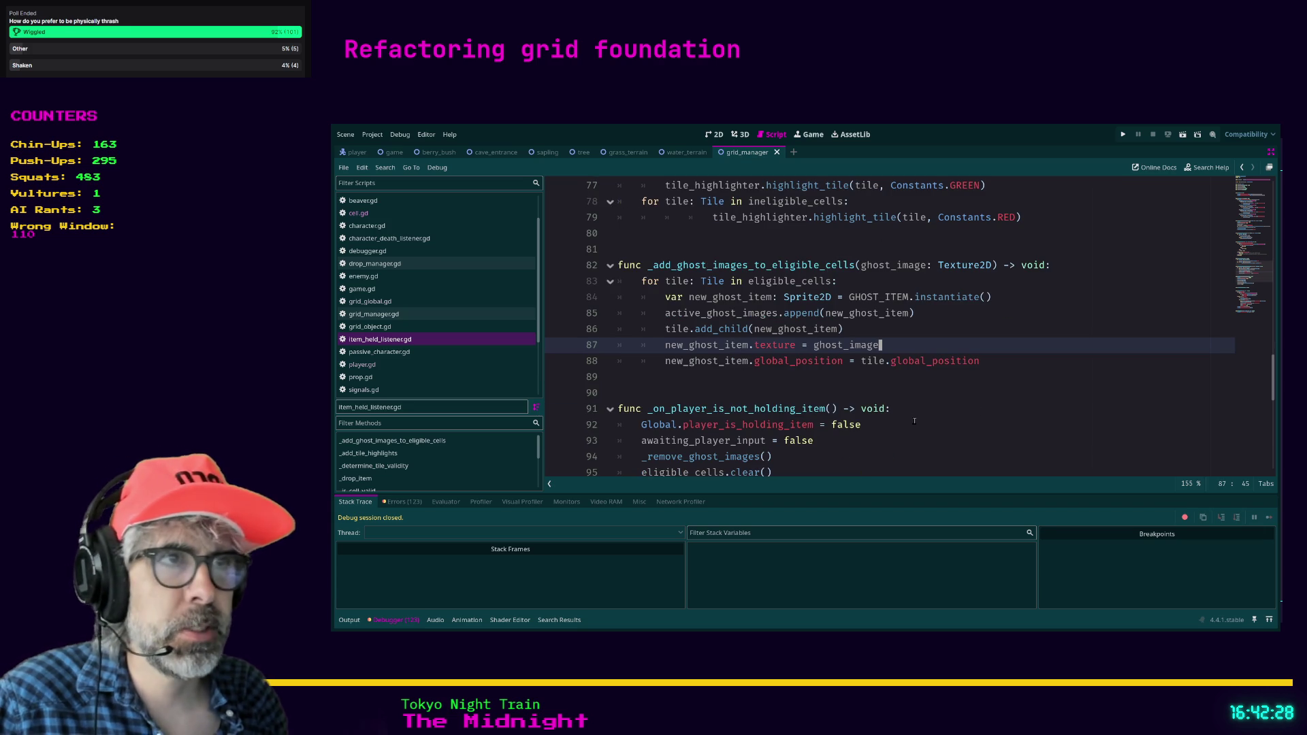
pyautogui.click(732, 379)
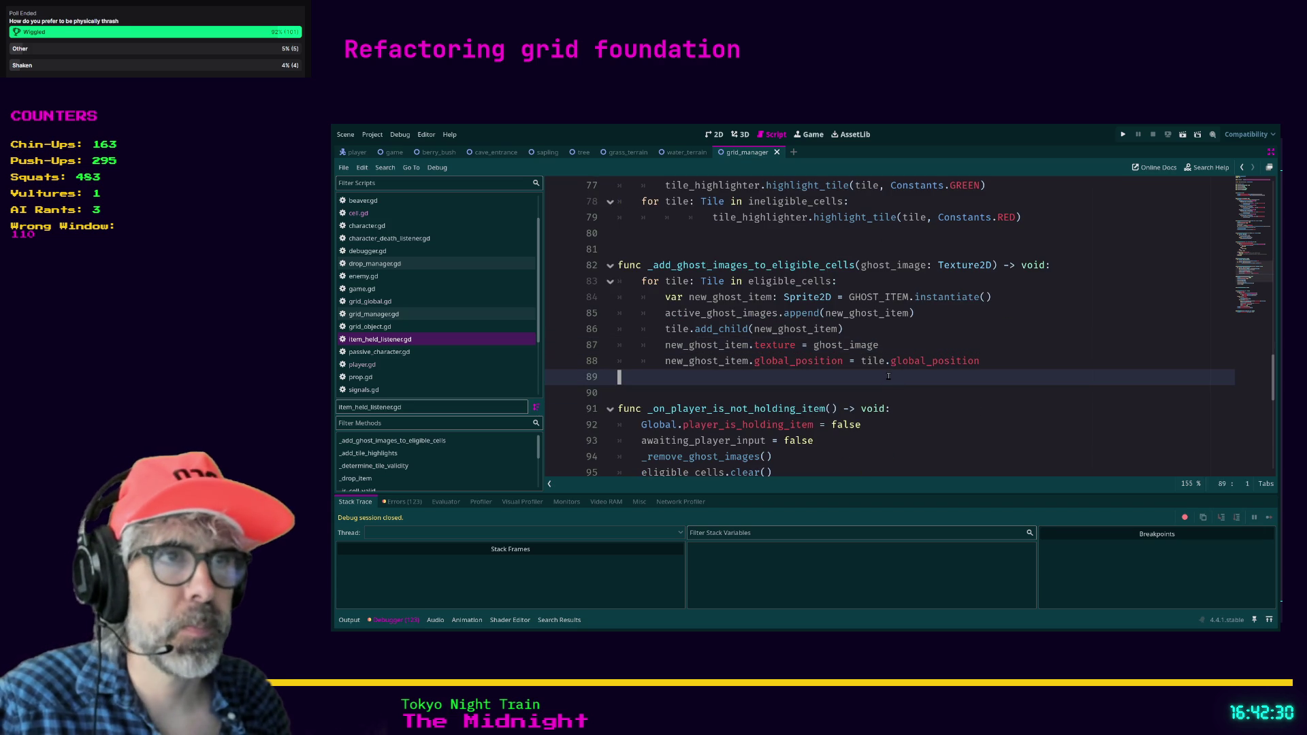
pyautogui.click(732, 387)
pyautogui.scroll(1, 729, 390)
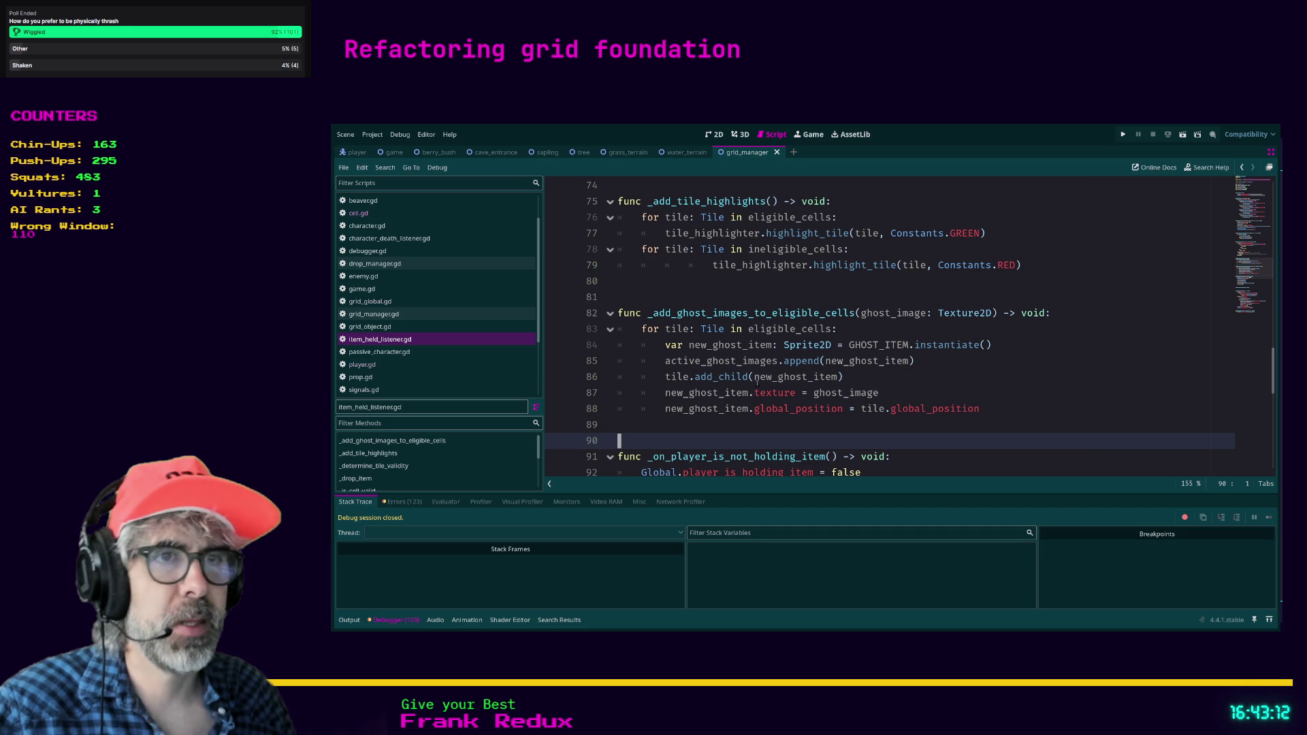
pyautogui.click(739, 429)
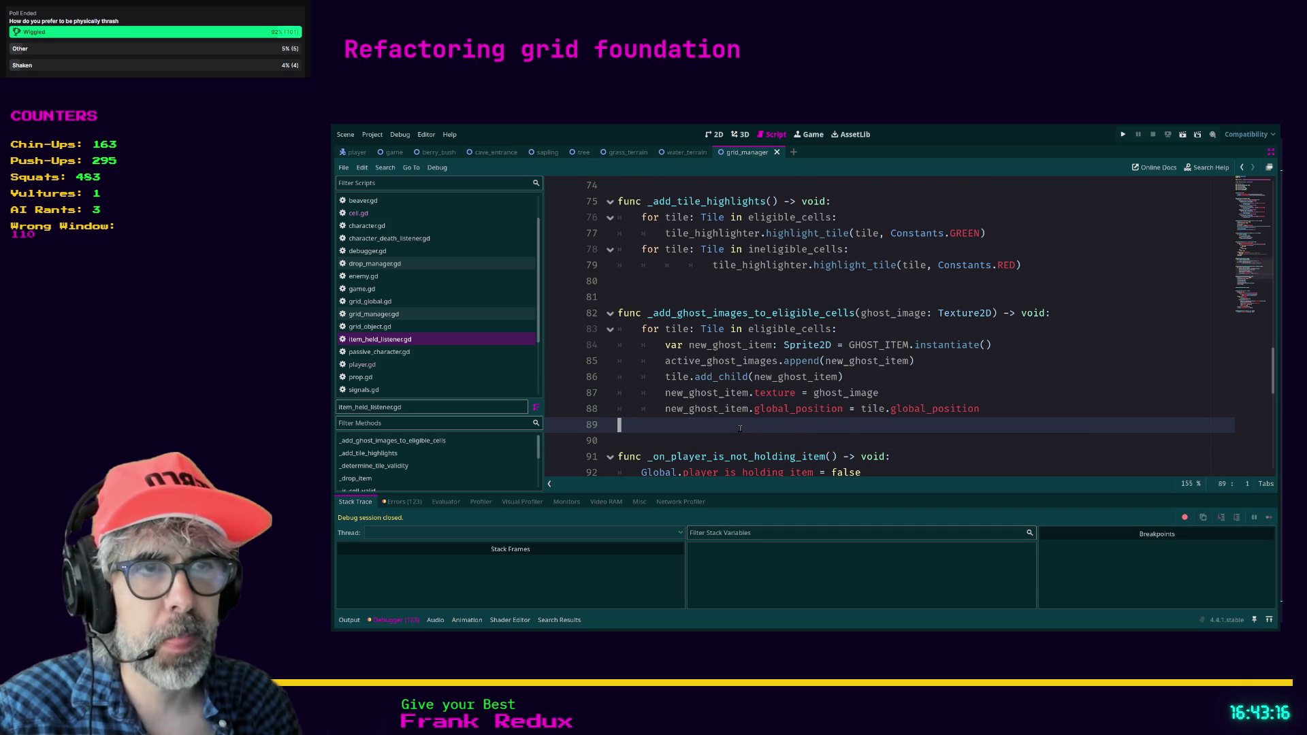
pyautogui.scroll(-2, 739, 429)
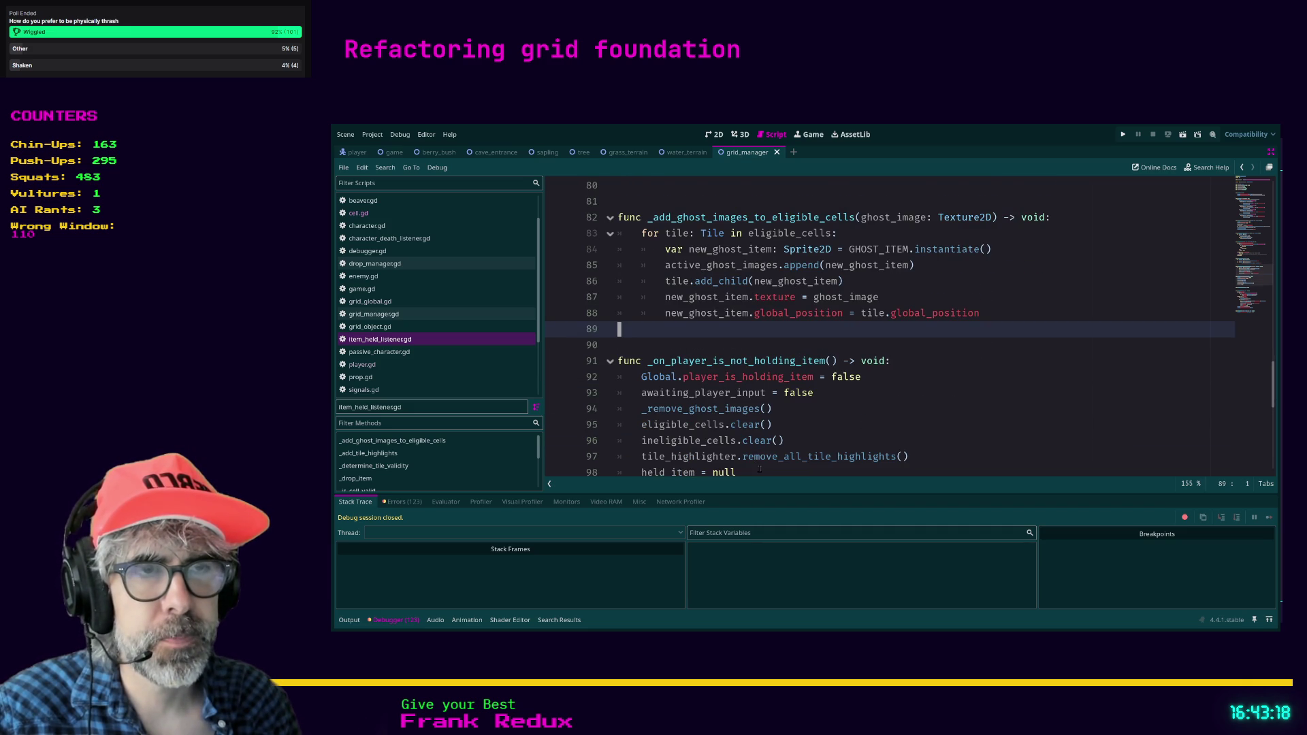
pyautogui.click(759, 471)
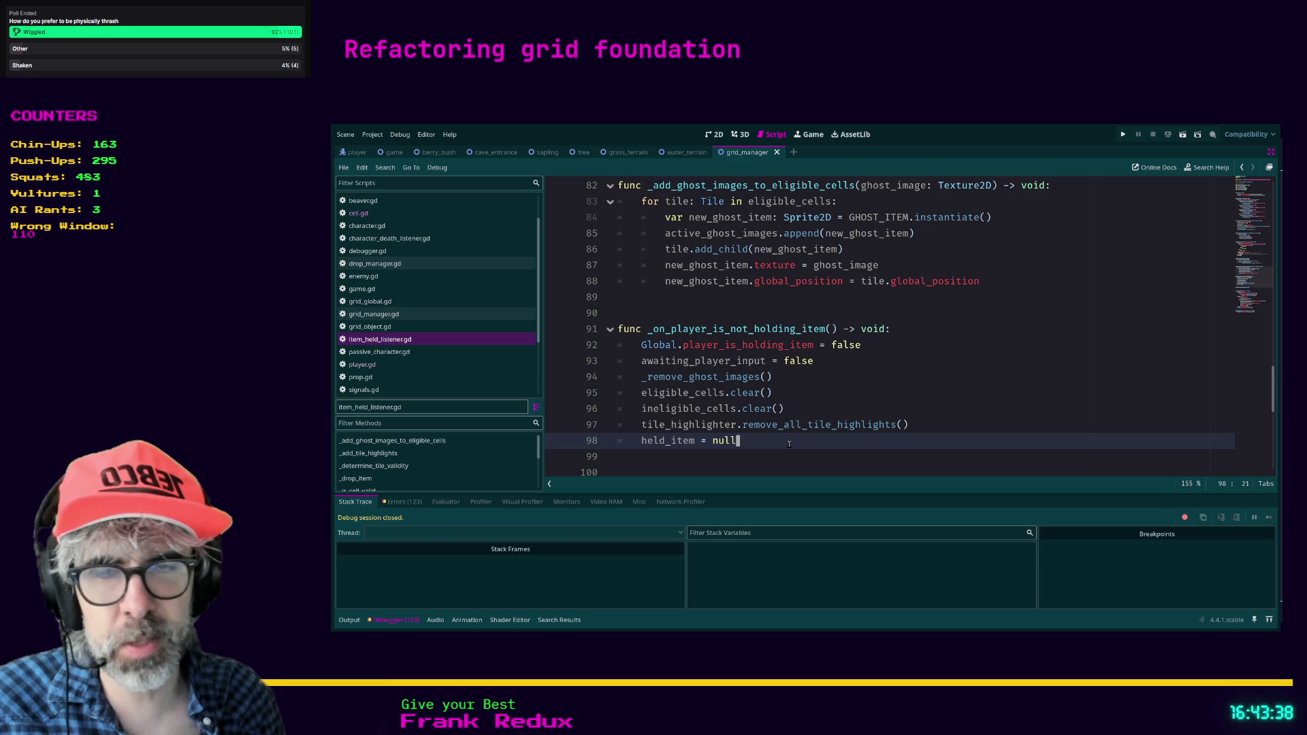
pyautogui.scroll(-1, 789, 444)
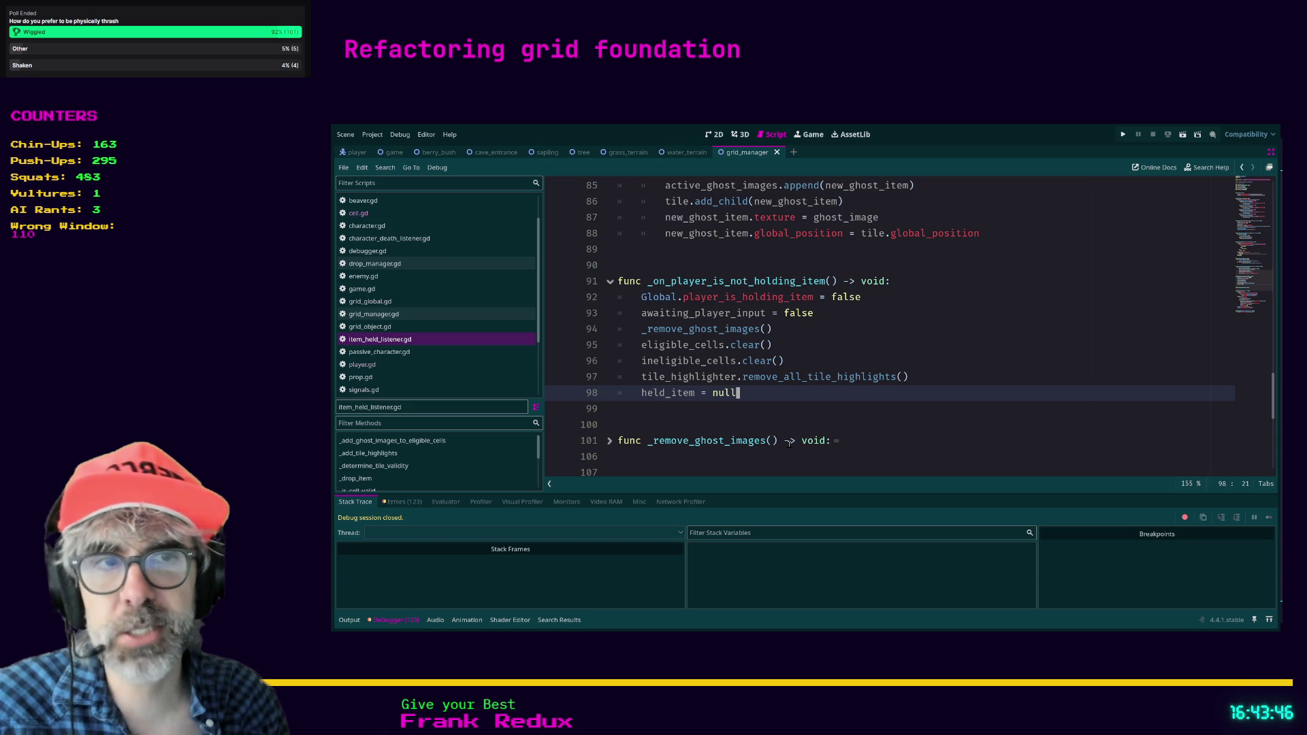
pyautogui.click(780, 418)
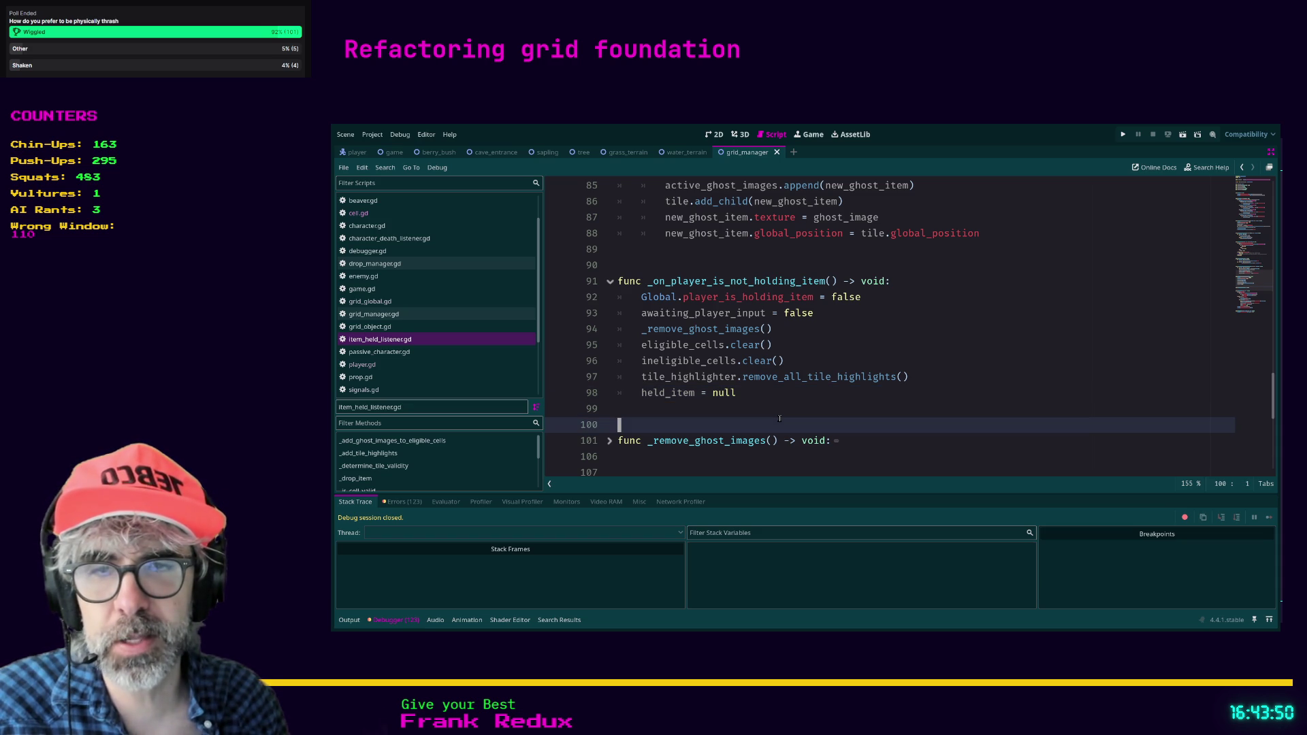
pyautogui.click(721, 414)
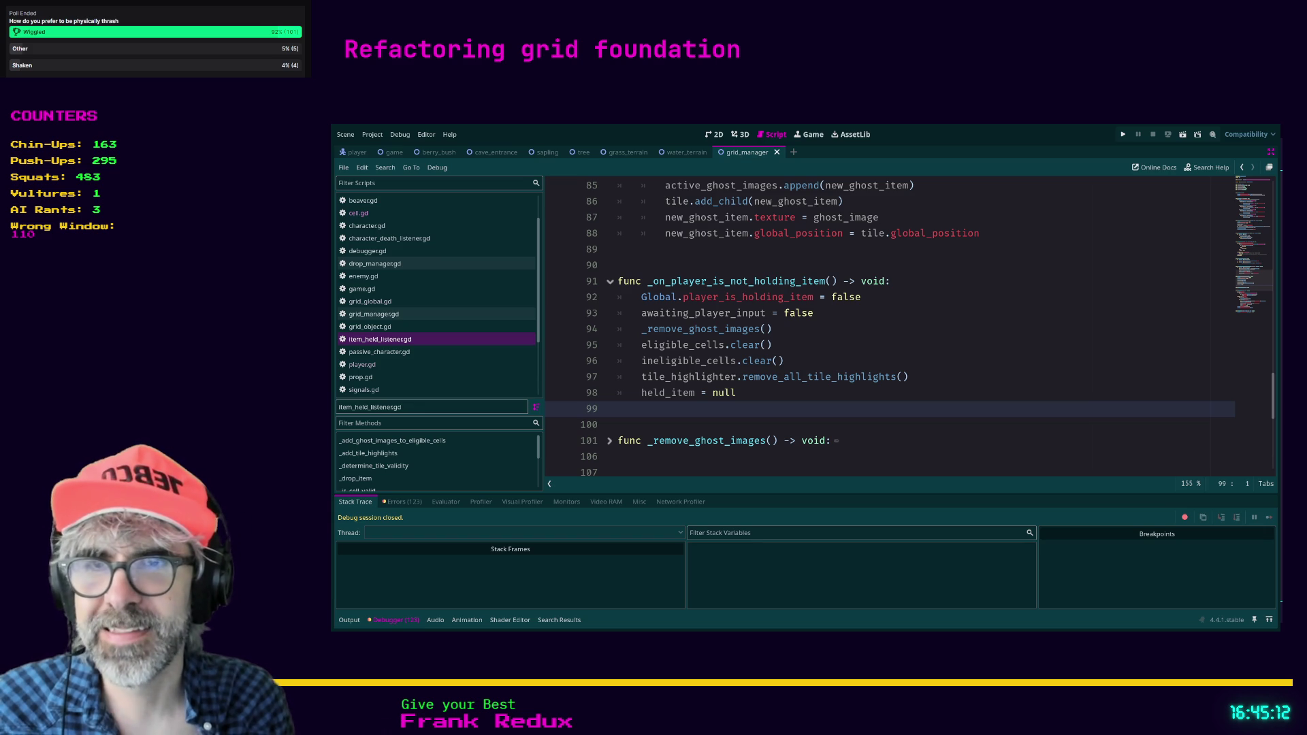
pyautogui.click(742, 427)
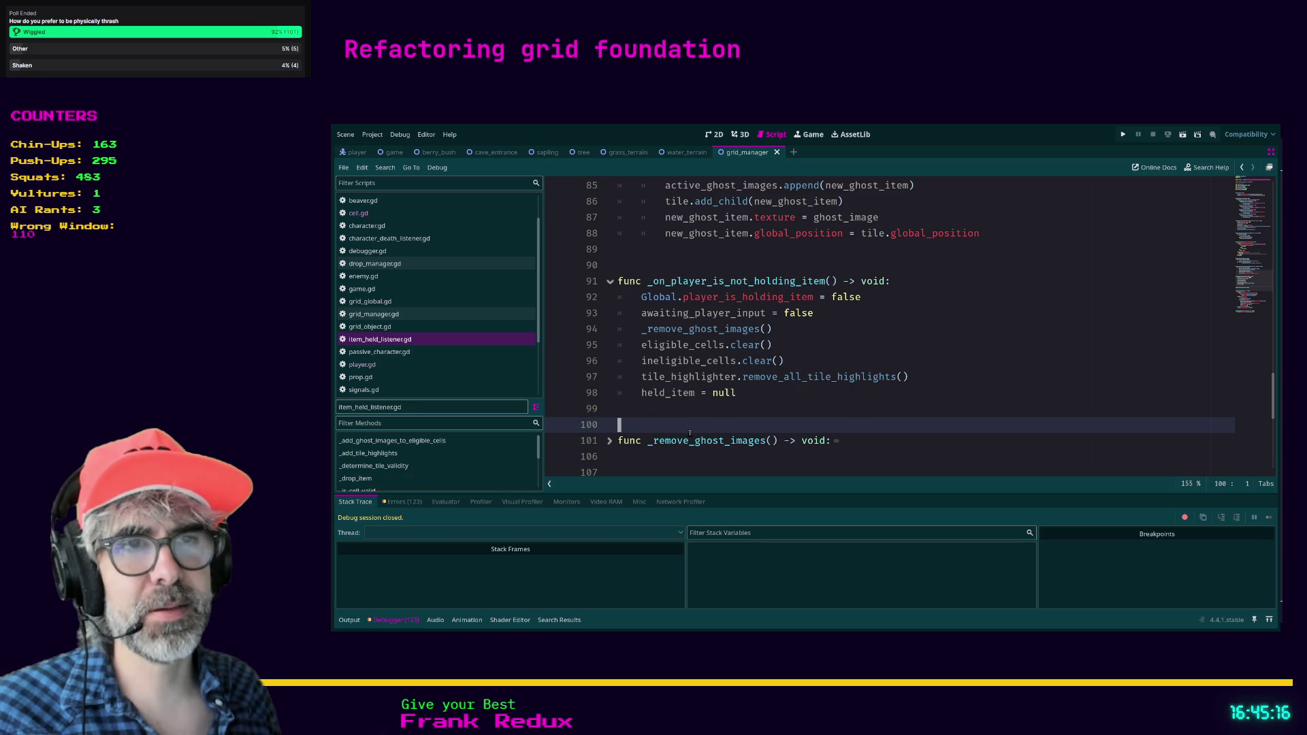
pyautogui.scroll(-2, 687, 442)
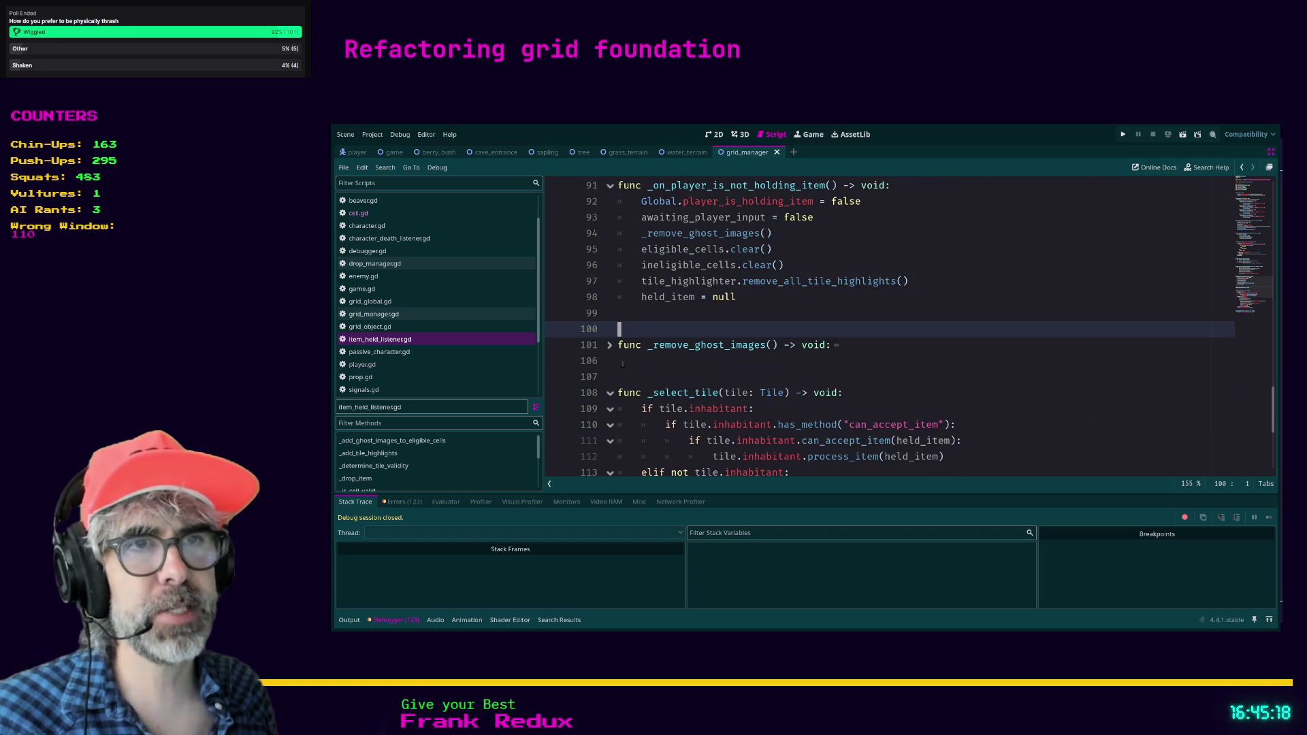
pyautogui.click(621, 363)
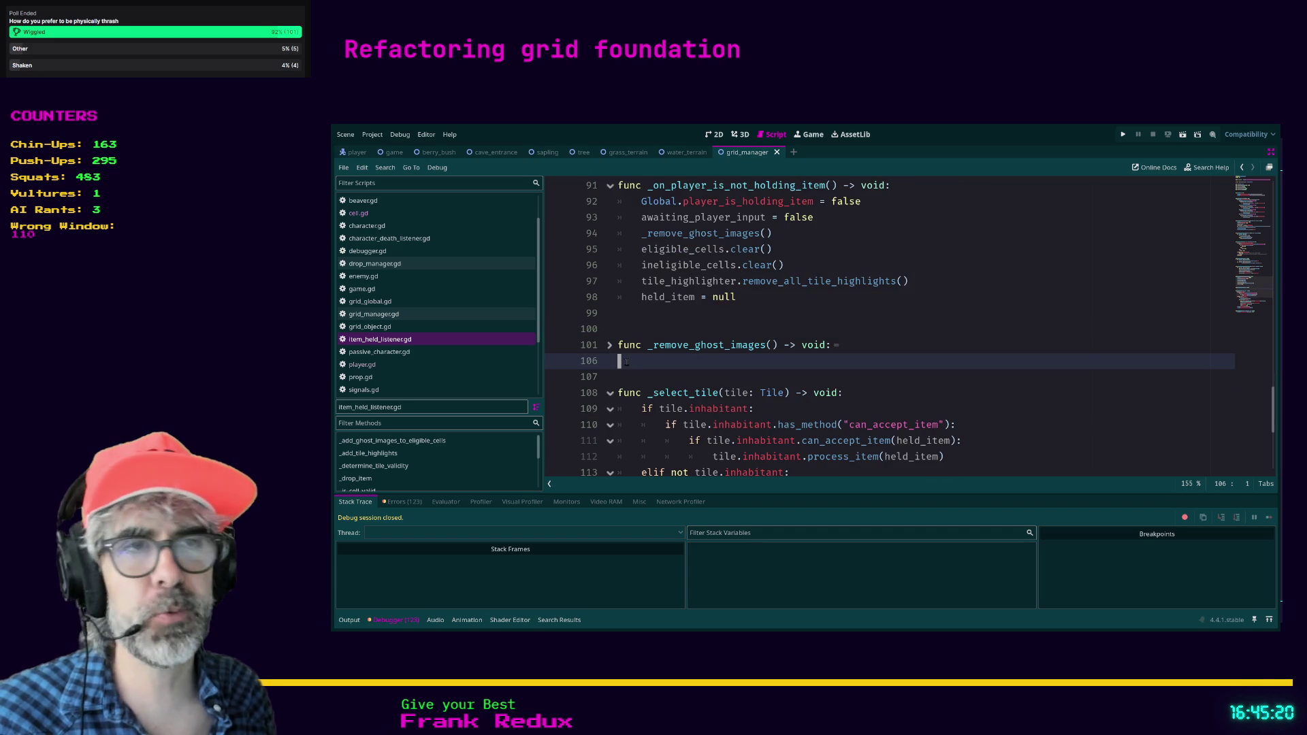
pyautogui.click(631, 377)
pyautogui.scroll(-1, 631, 375)
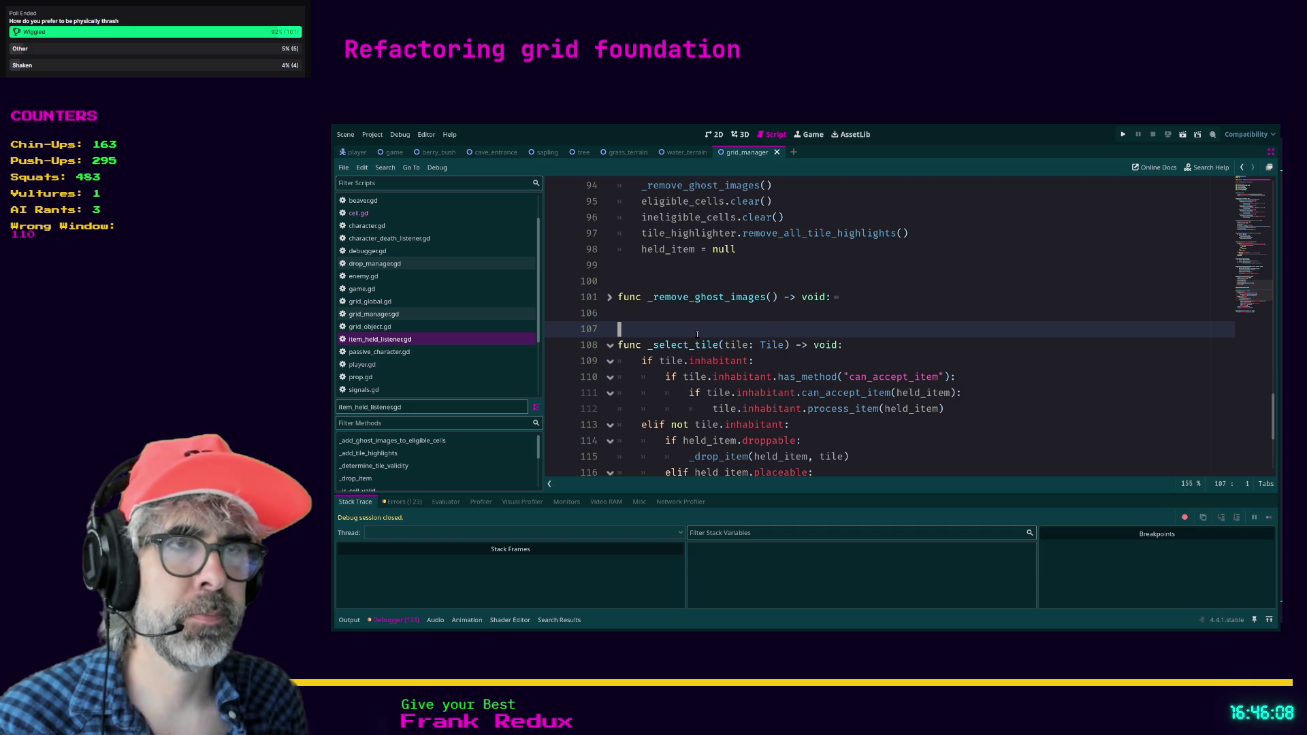
# Run the project, craft a Cauldron, and press 1 to try placing the held hotbar item.
pyautogui.press('F5')
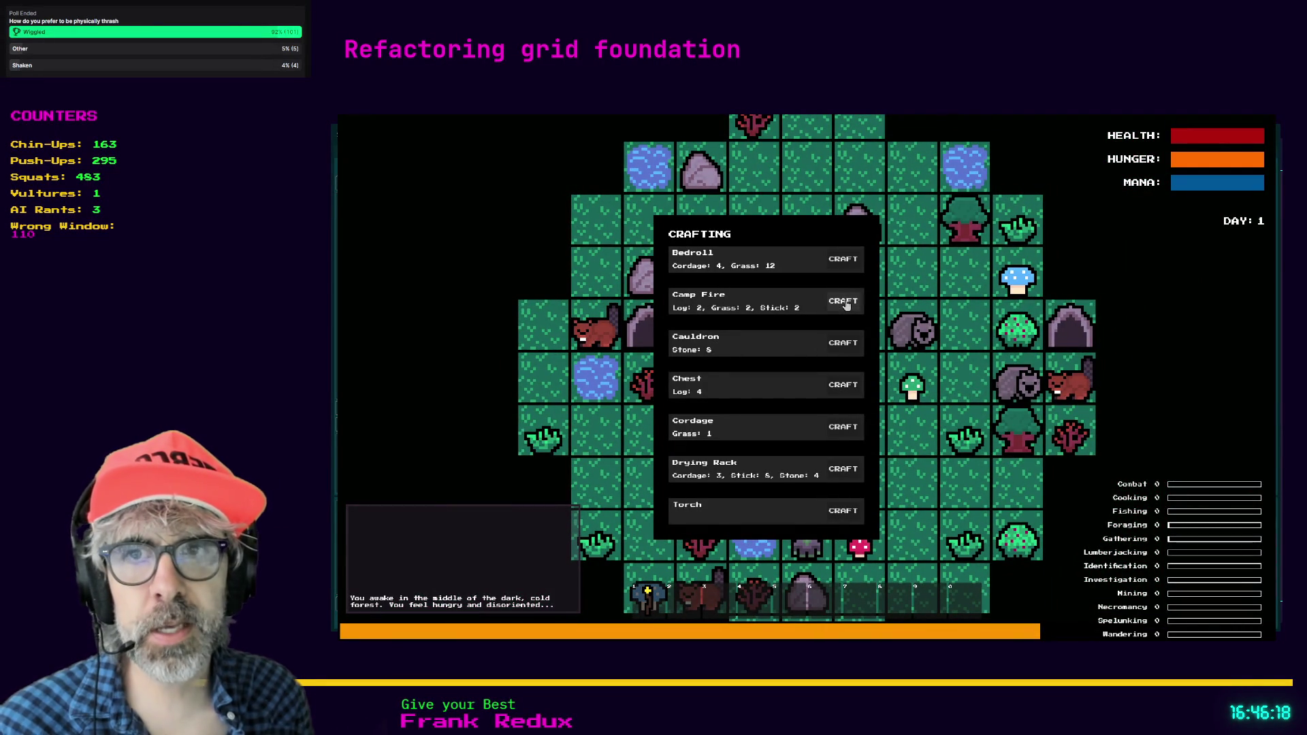
pyautogui.click(843, 343)
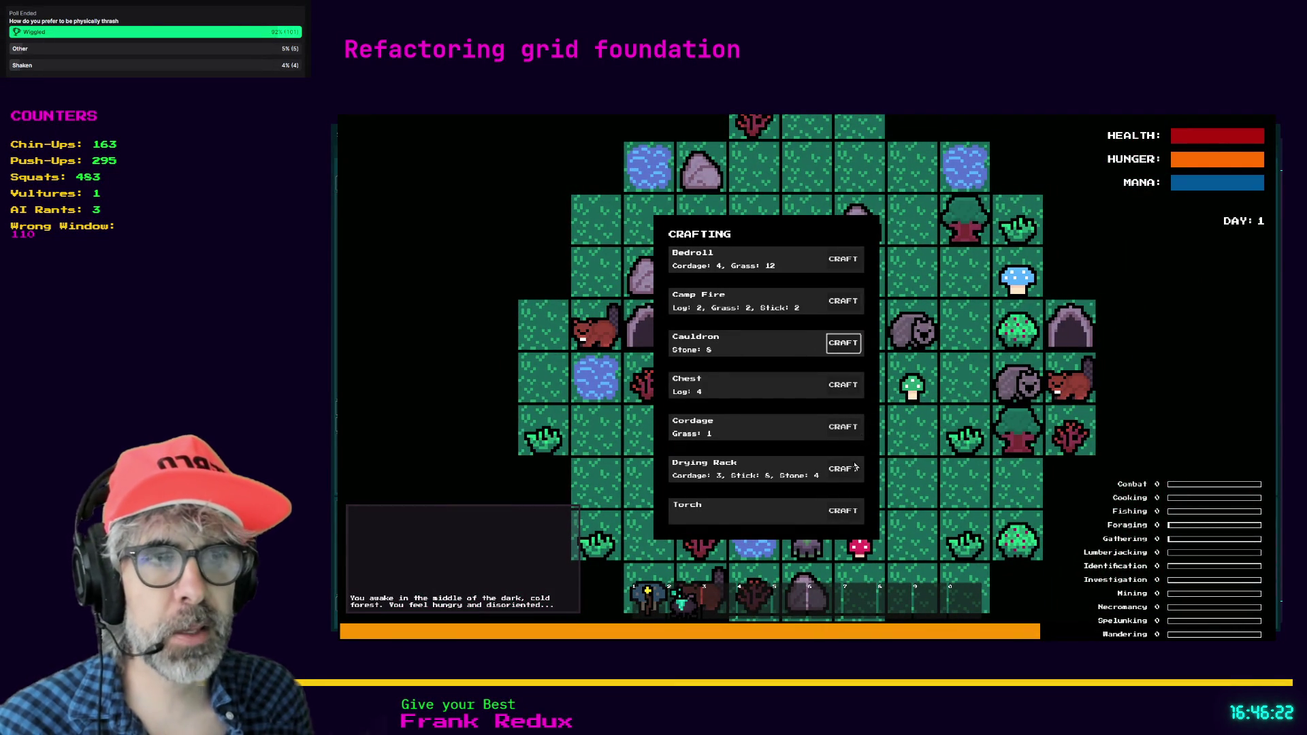
pyautogui.press('Escape')
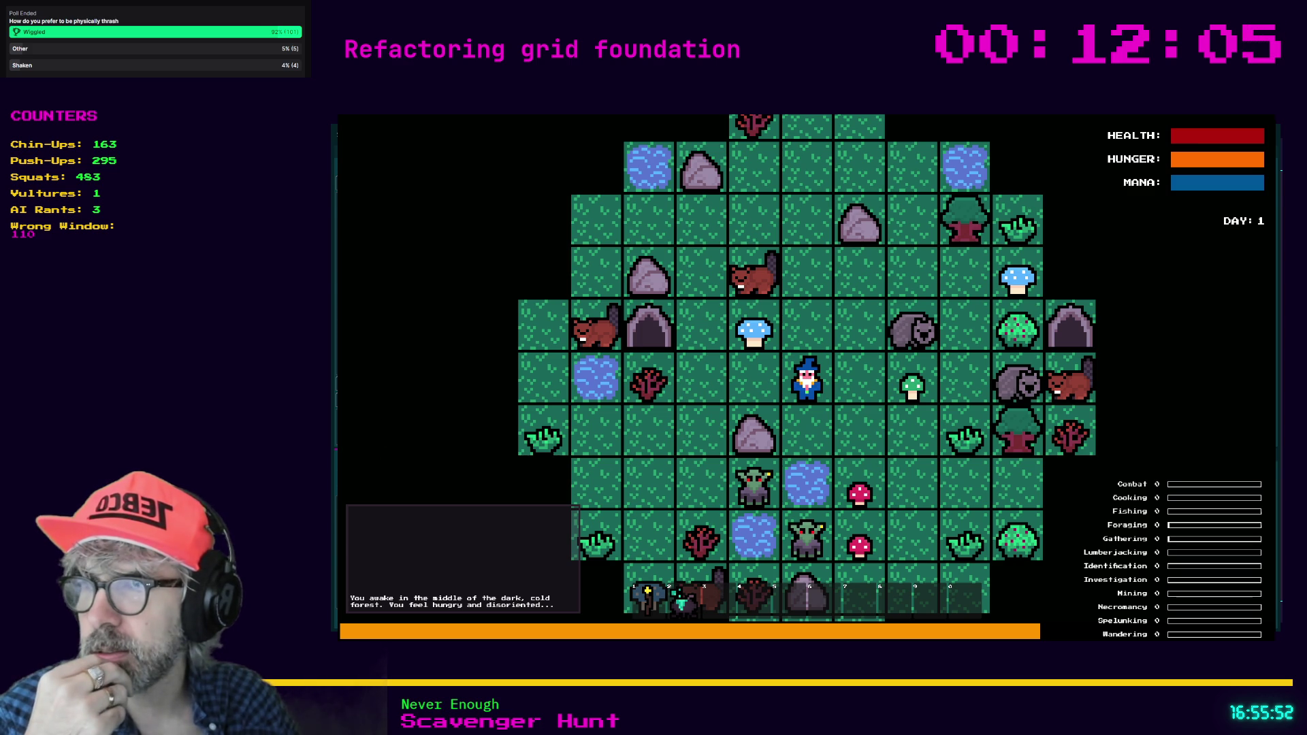
pyautogui.press('1')
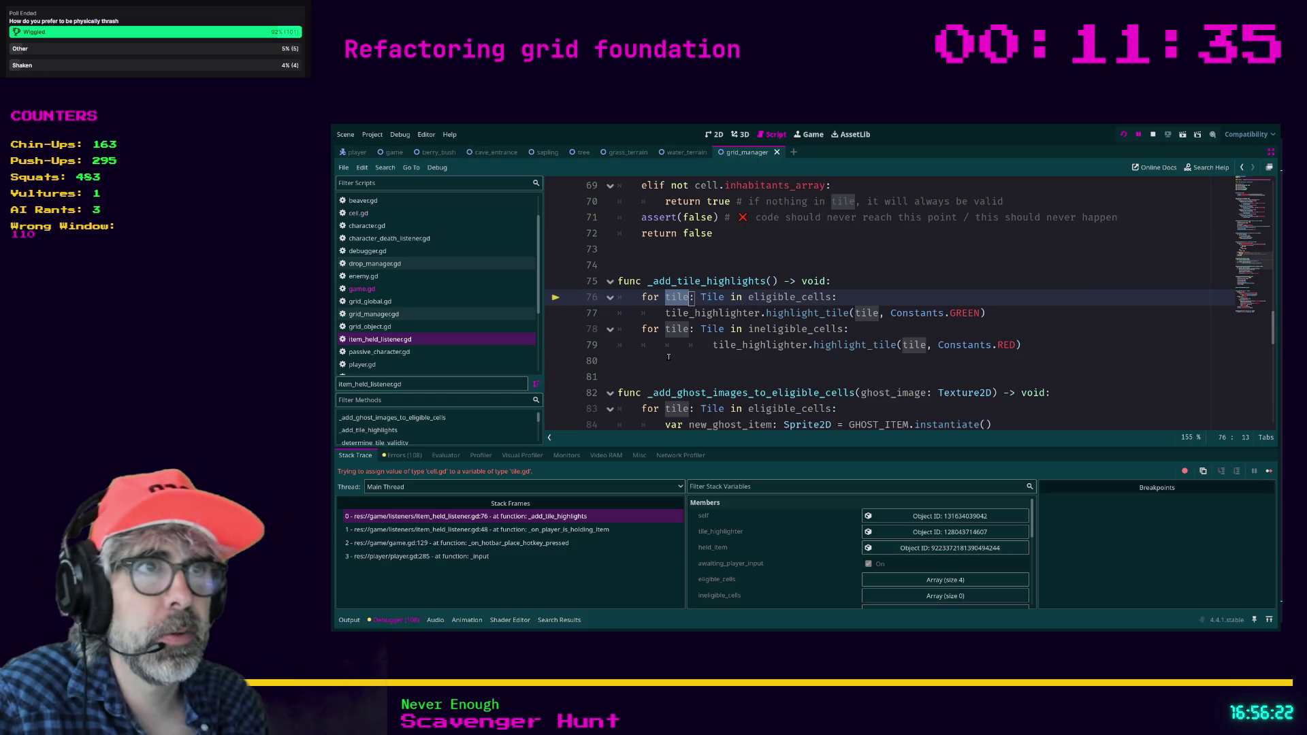
# Select just the loop variable 'tile' on line 76 of _add_tile_highlights.
pyautogui.hotkey('shift', 'Down')
pyautogui.hotkey('shift', 'Down')
pyautogui.hotkey('shift', 'Down')
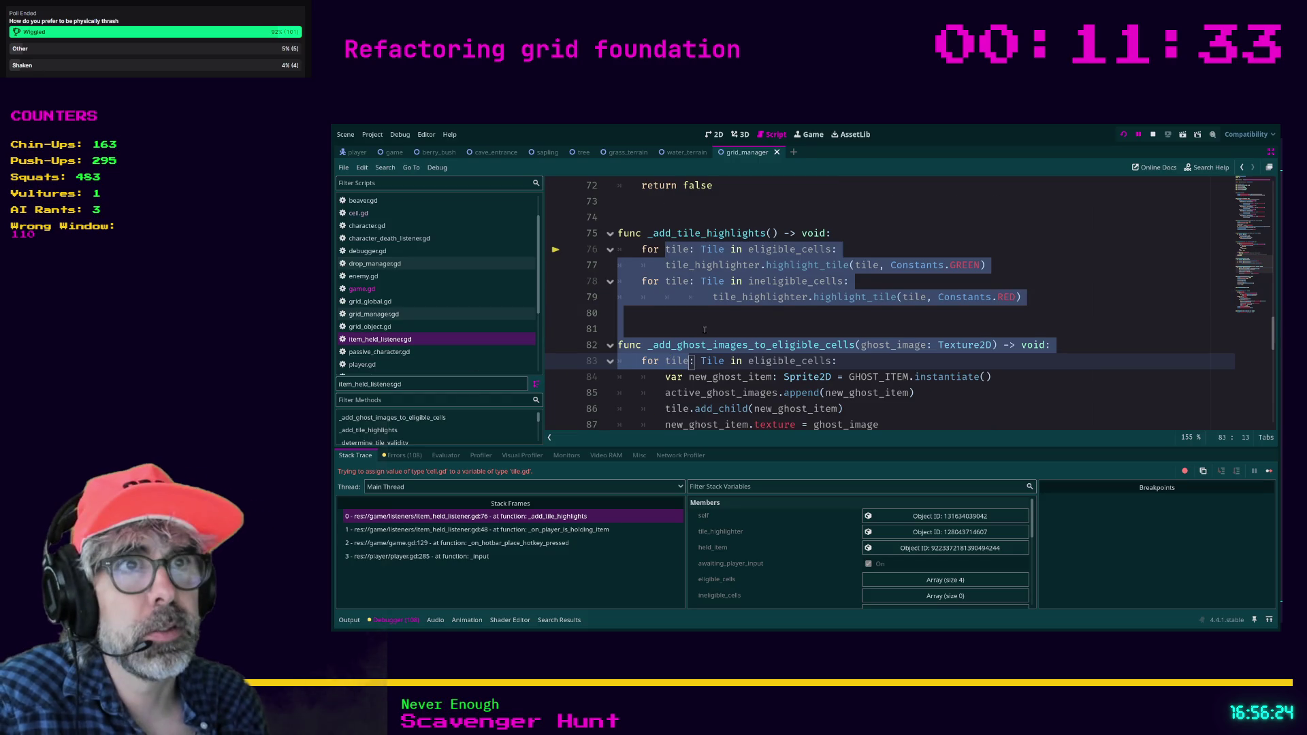
pyautogui.press('Up')
pyautogui.press('Up')
pyautogui.scroll(-1, 669, 358)
pyautogui.scroll(2, 705, 329)
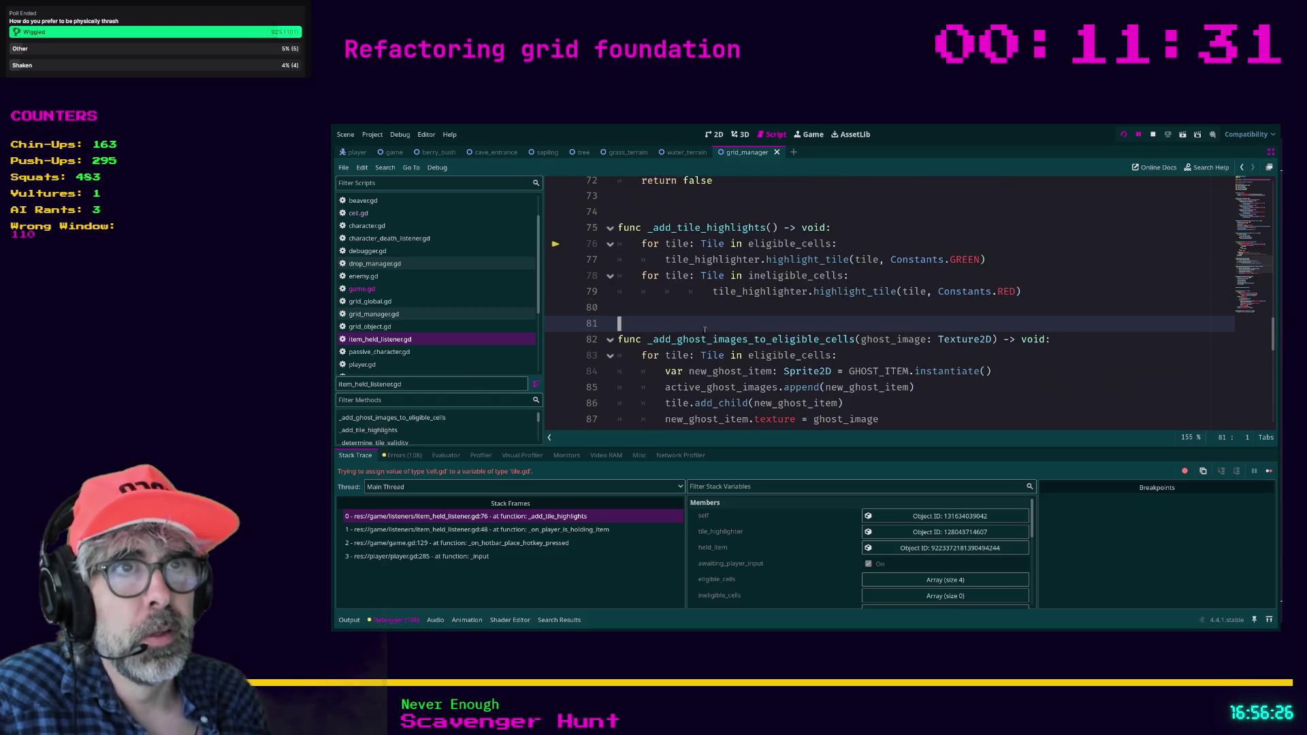
pyautogui.doubleClick(676, 291)
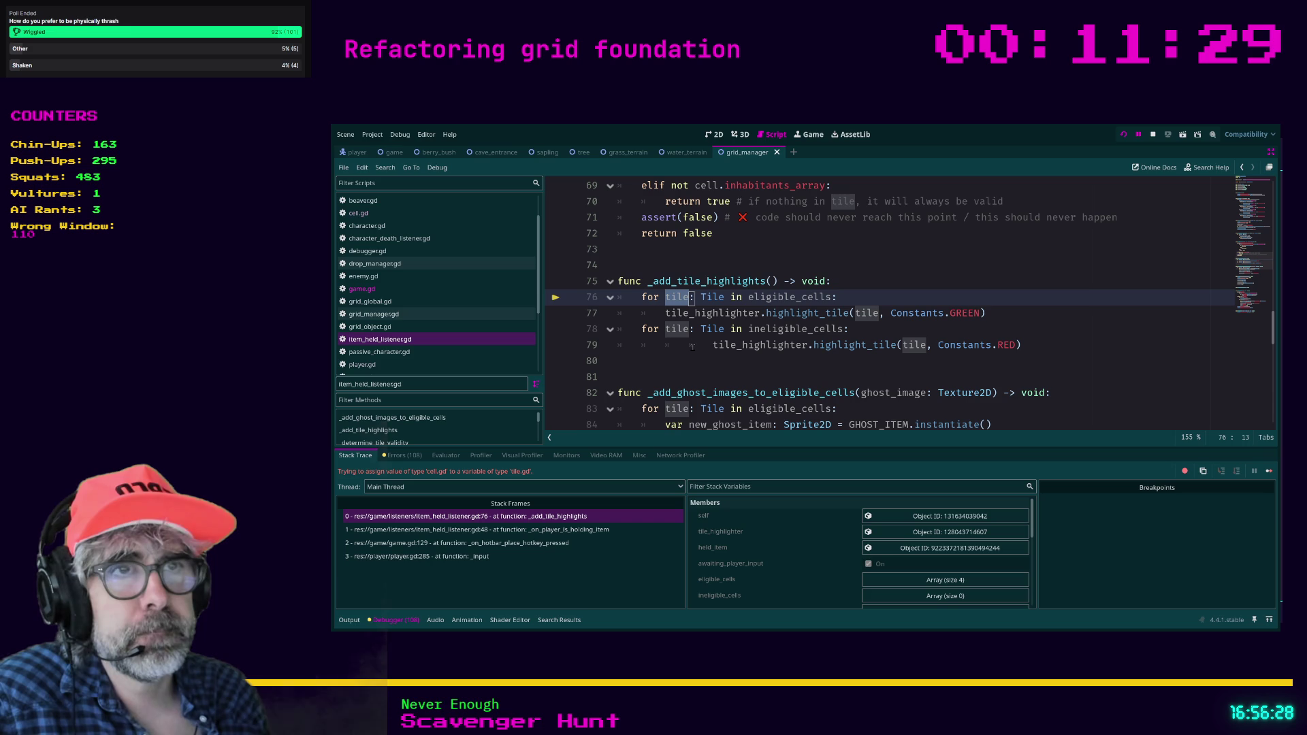
pyautogui.scroll(-1, 692, 346)
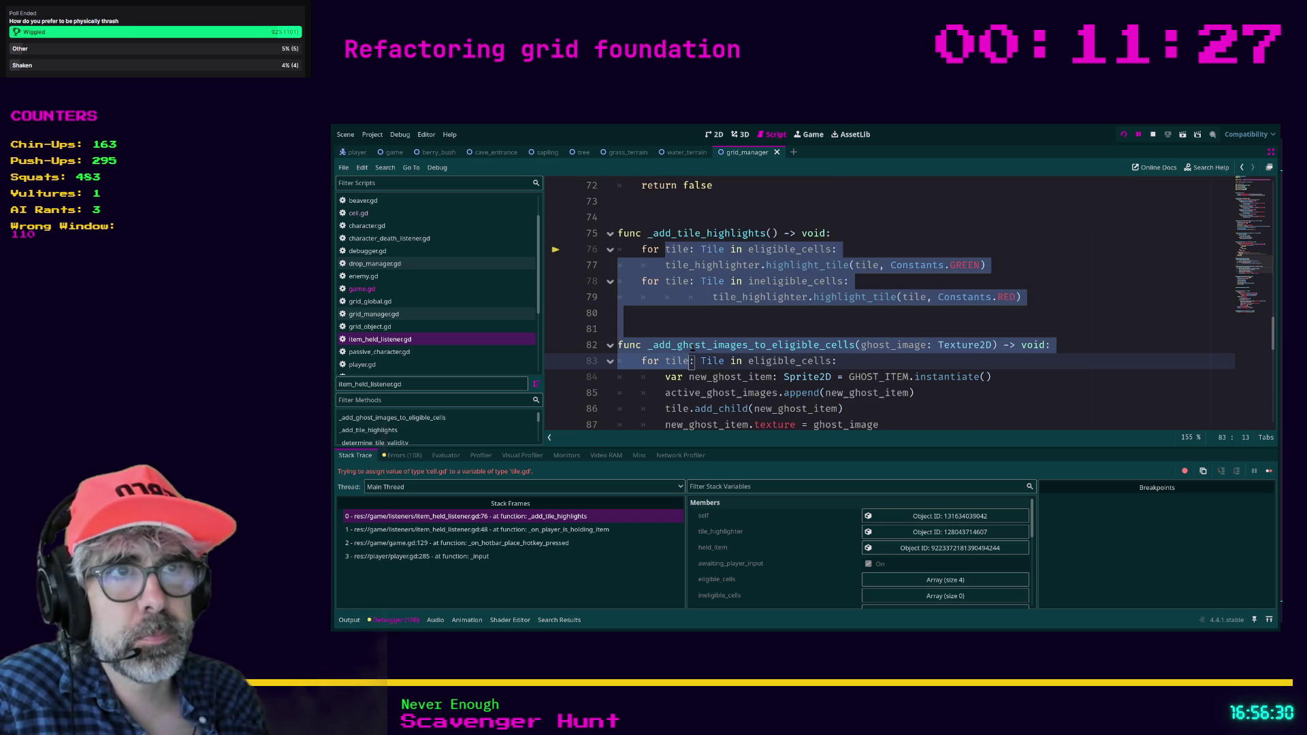
pyautogui.click(690, 331)
pyautogui.scroll(1, 690, 331)
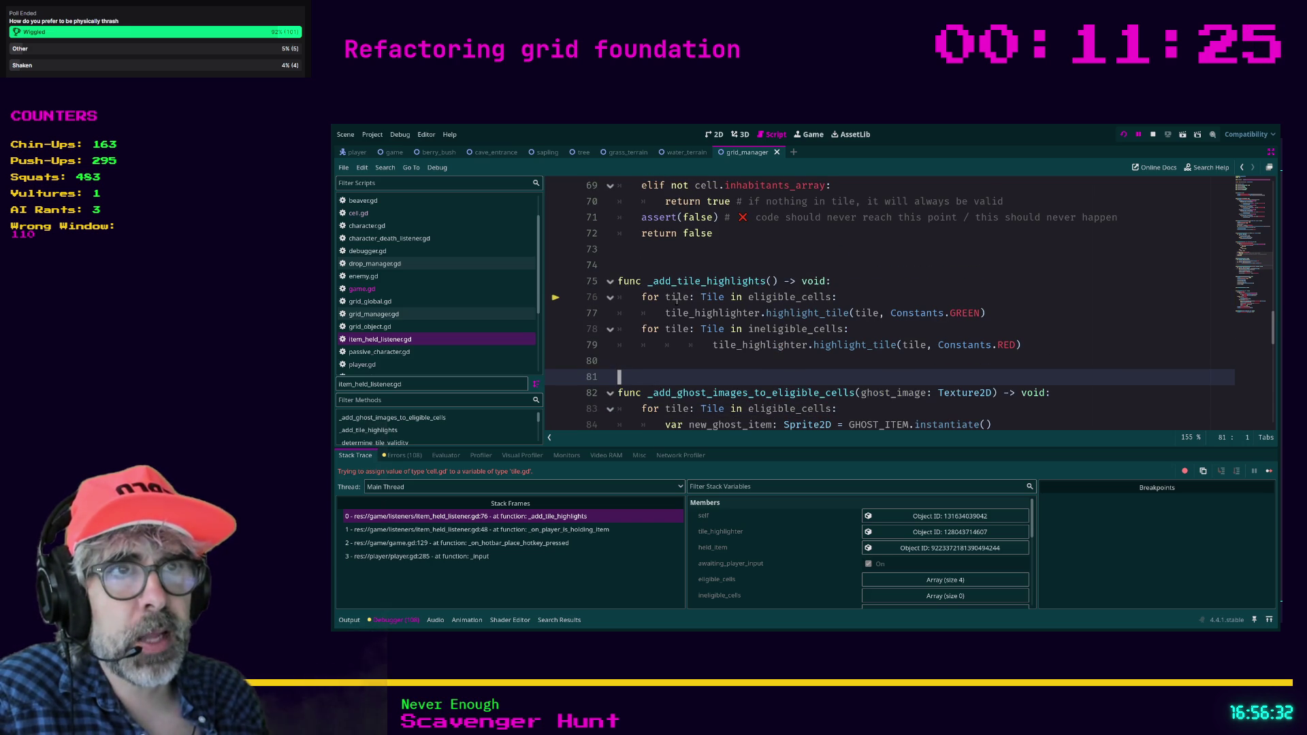
pyautogui.click(681, 298)
pyautogui.doubleClick(677, 297)
pyautogui.click(681, 298)
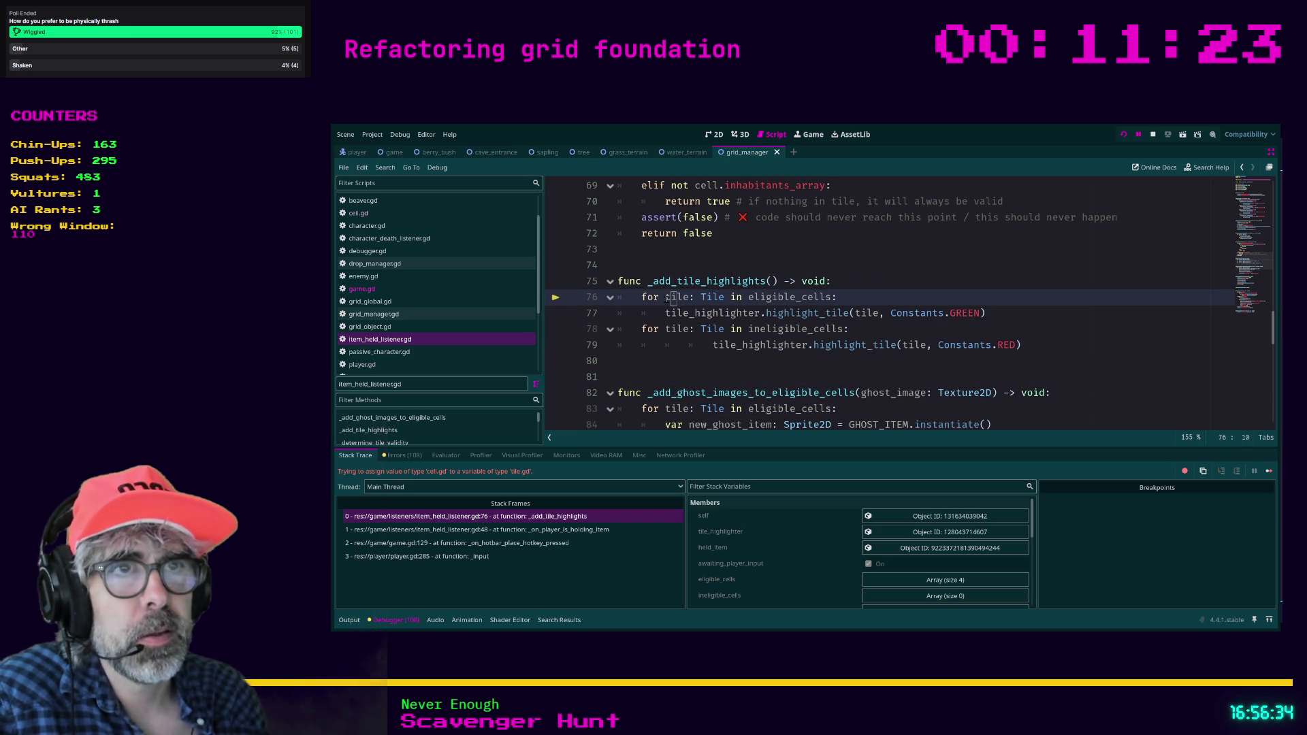
pyautogui.doubleClick(689, 298)
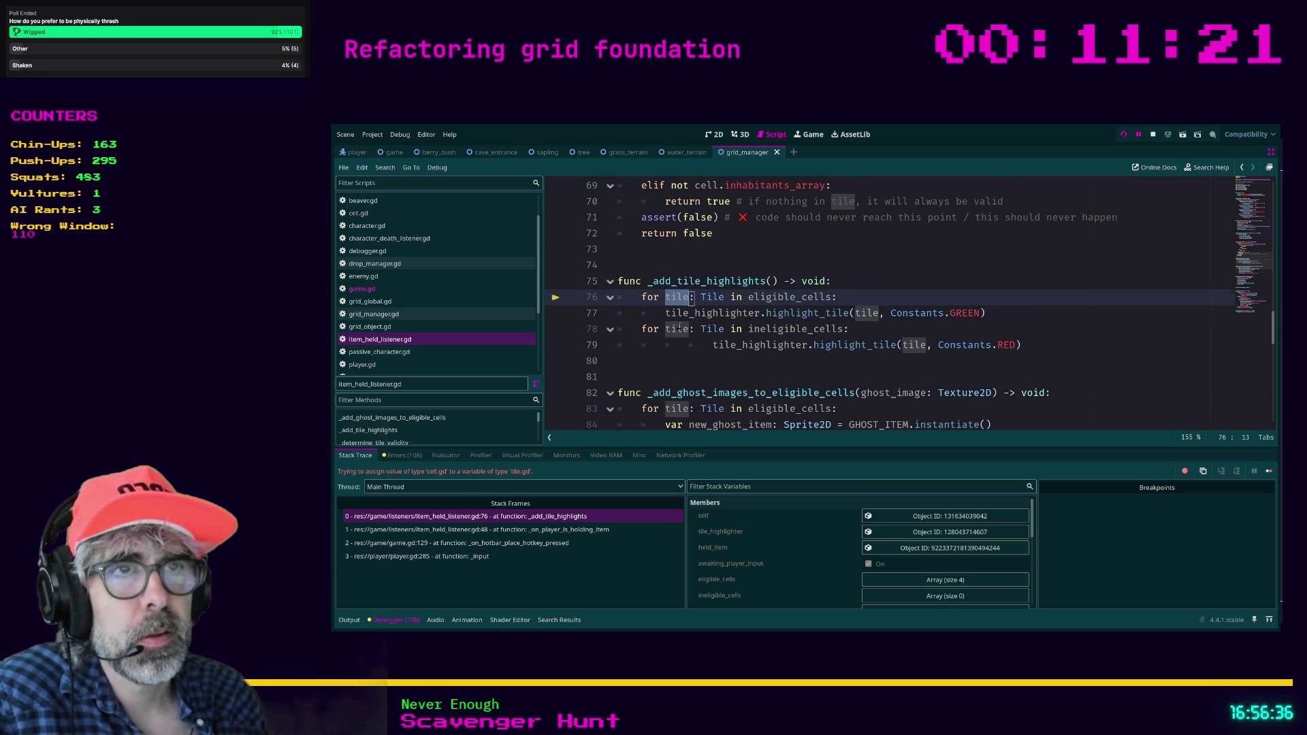
pyautogui.hotkey('shift', 'Down')
pyautogui.hotkey('shift', 'Down')
pyautogui.hotkey('shift', 'Down')
pyautogui.doubleClick(685, 251)
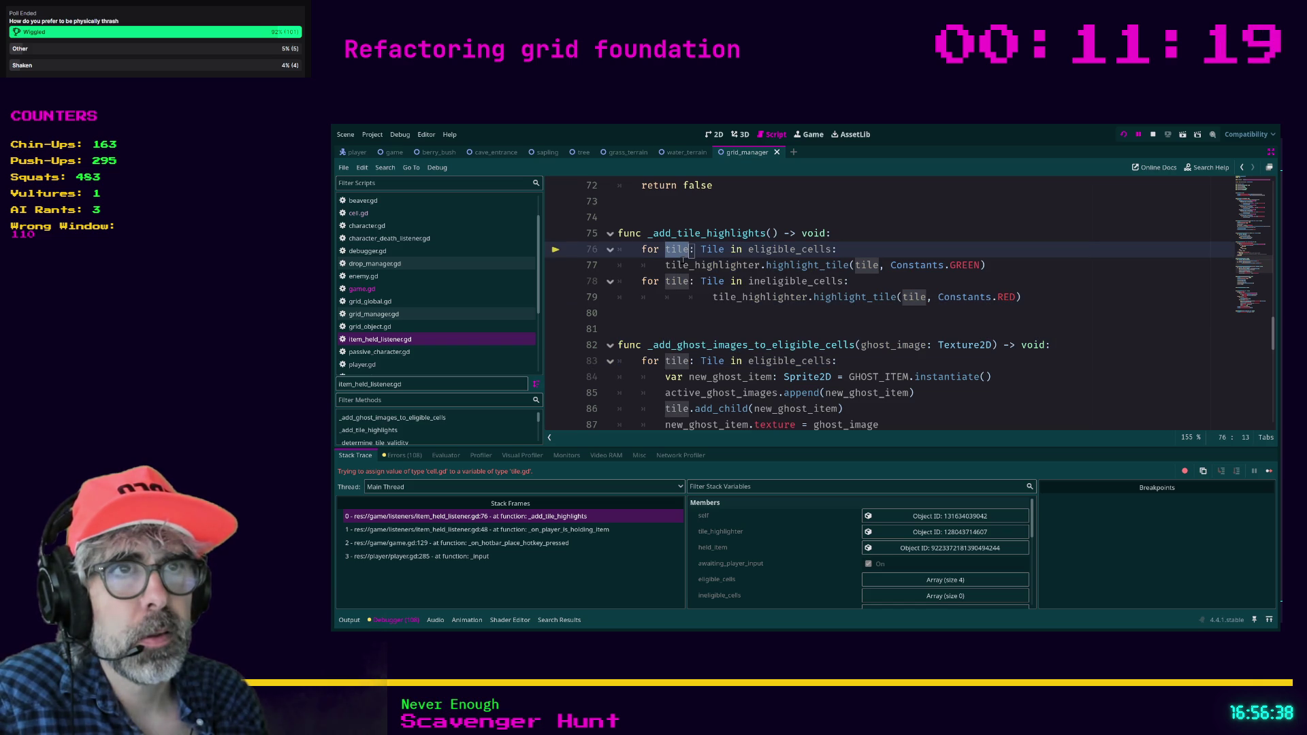
pyautogui.click(671, 250)
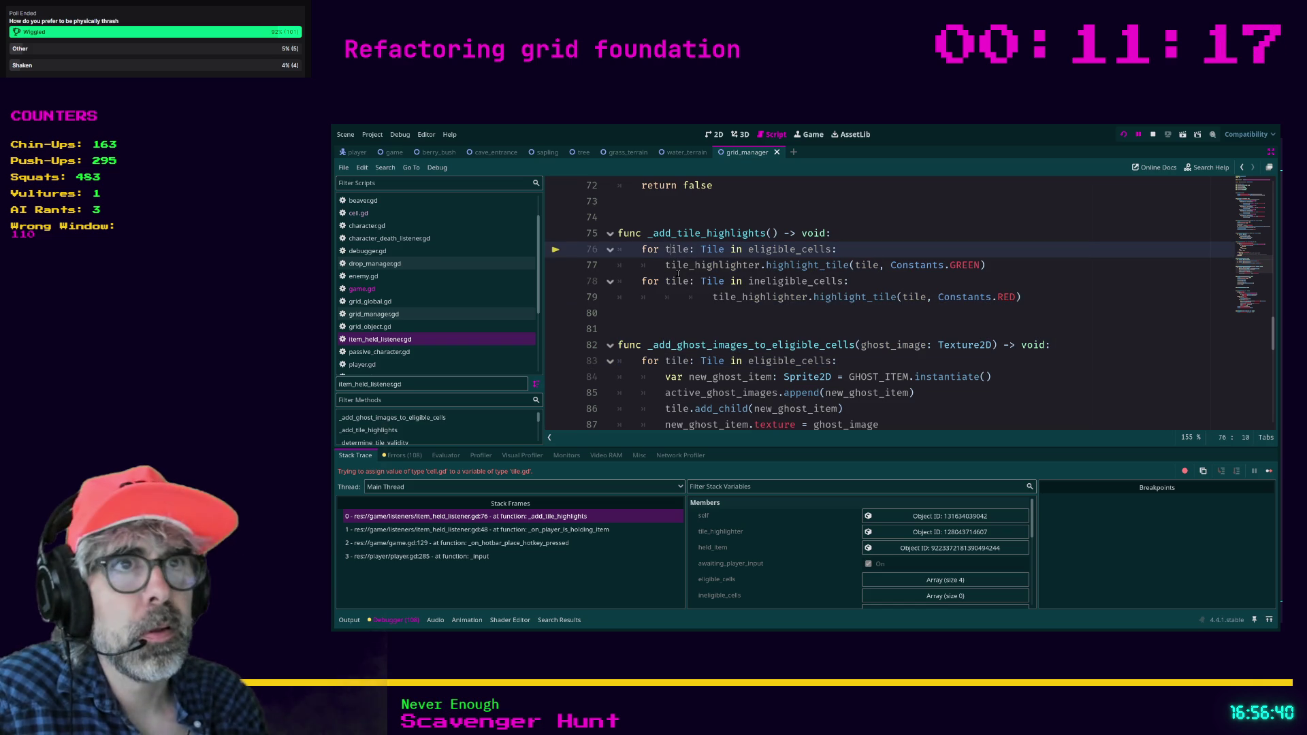
# Add the following 'tile' occurrences on lines 77, 83 and 86 as extra carets with Ctrl+D.
pyautogui.hotkey('ctrl', 'd')
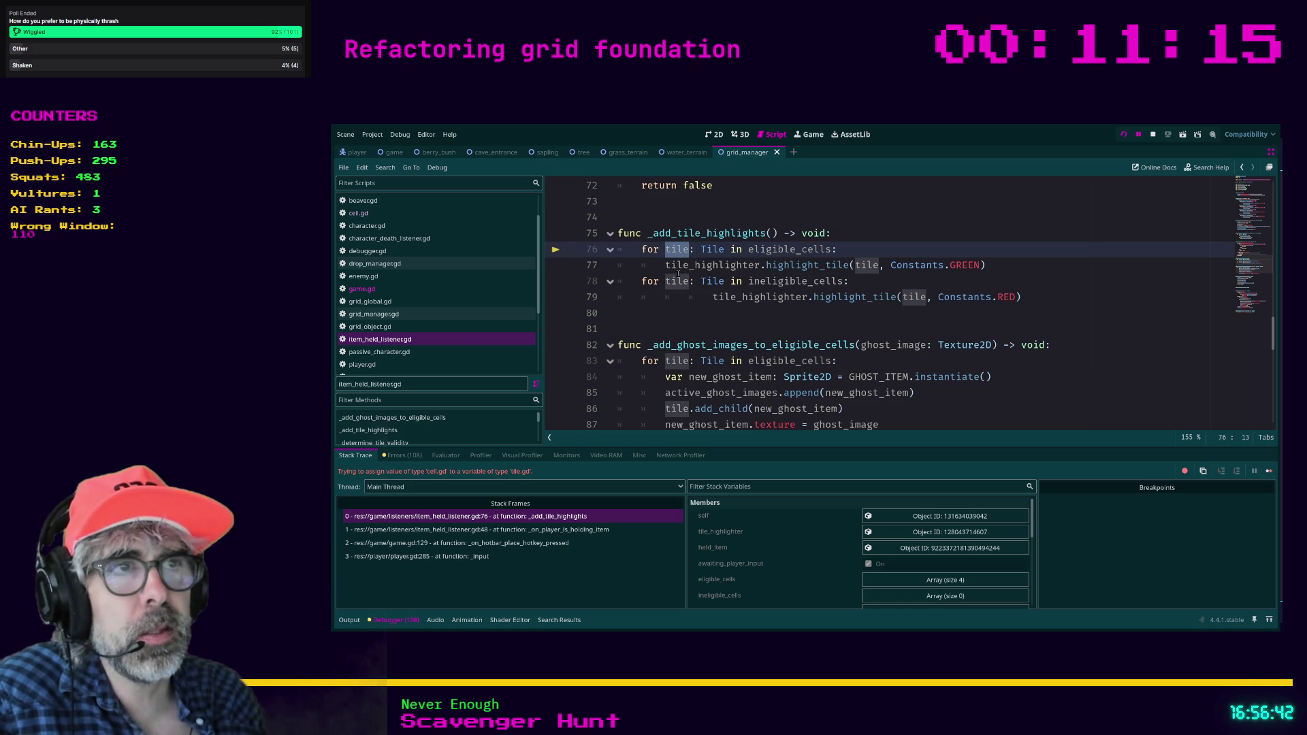
pyautogui.press('ctrl')
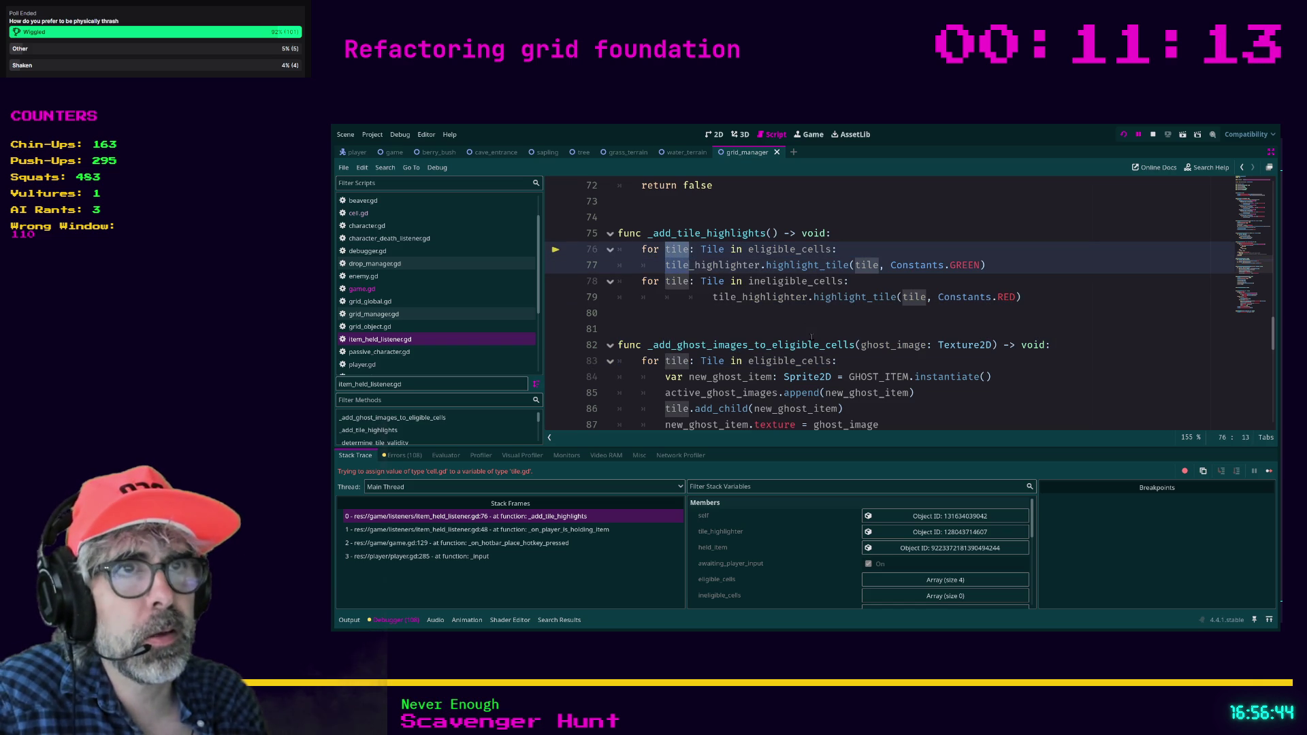
pyautogui.hotkey('ctrl', 'd')
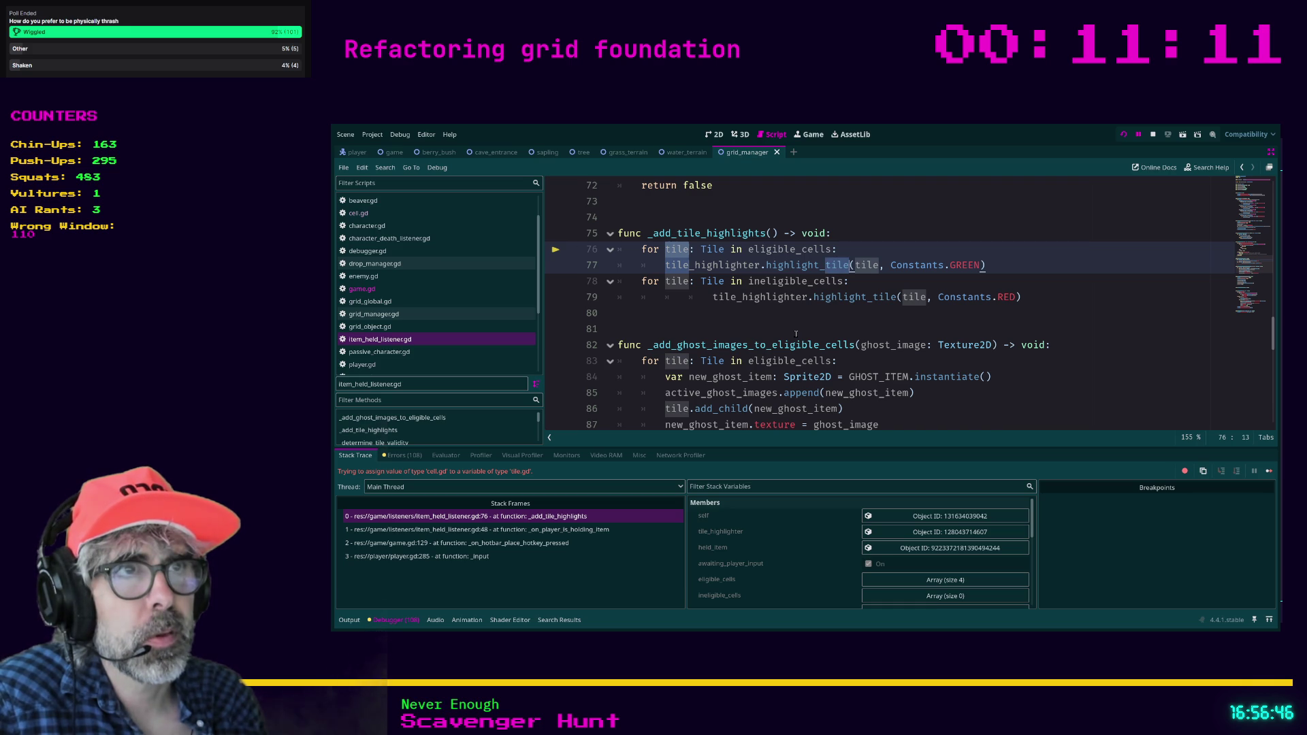
pyautogui.hotkey('ctrl', 'd')
pyautogui.hotkey('ctrl', 'd')
pyautogui.hotkey('ctrl', 'd')
pyautogui.hotkey('ctrl', 'd')
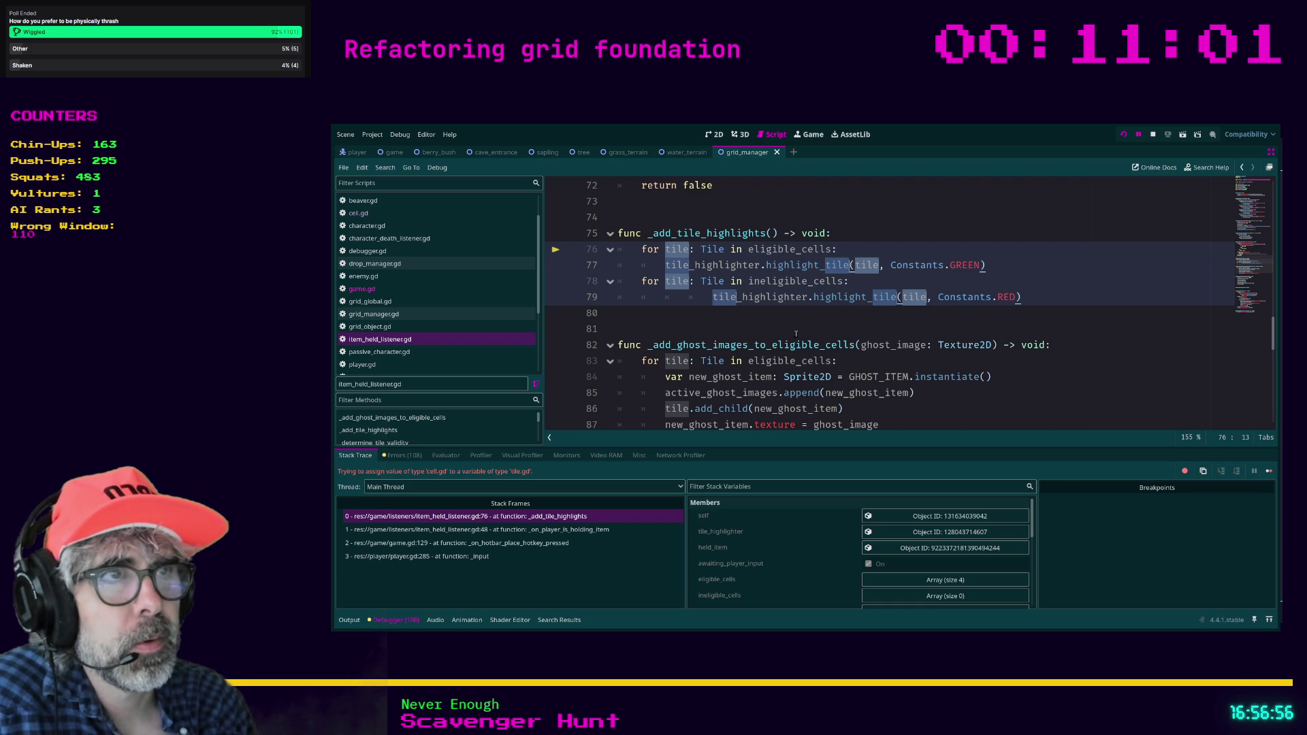
pyautogui.hotkey('ctrl', 'd')
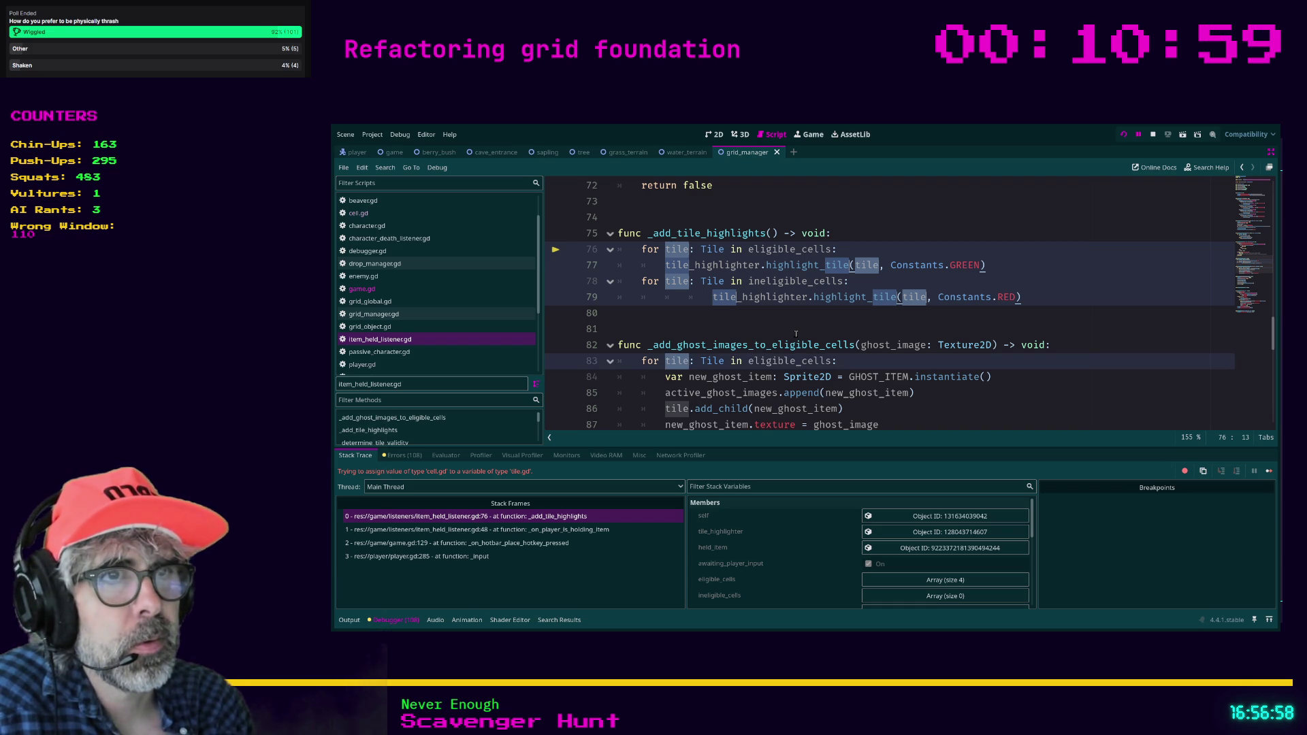
pyautogui.hotkey('ctrl', 'd')
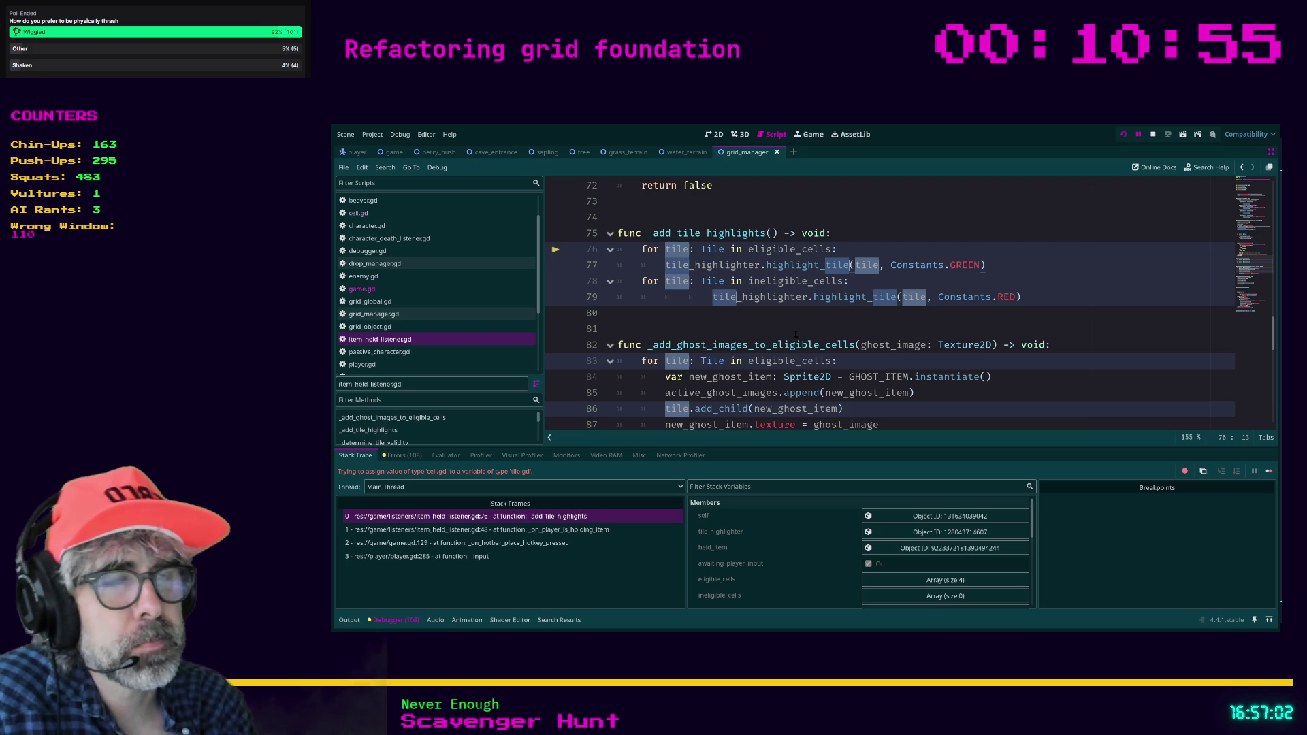
# Add further 'tile' occurrences on lines 88, 97, 108, 118-121, 126 and 127 to the multi-selection.
pyautogui.scroll(-2, 796, 334)
pyautogui.hotkey('ctrl', 'd')
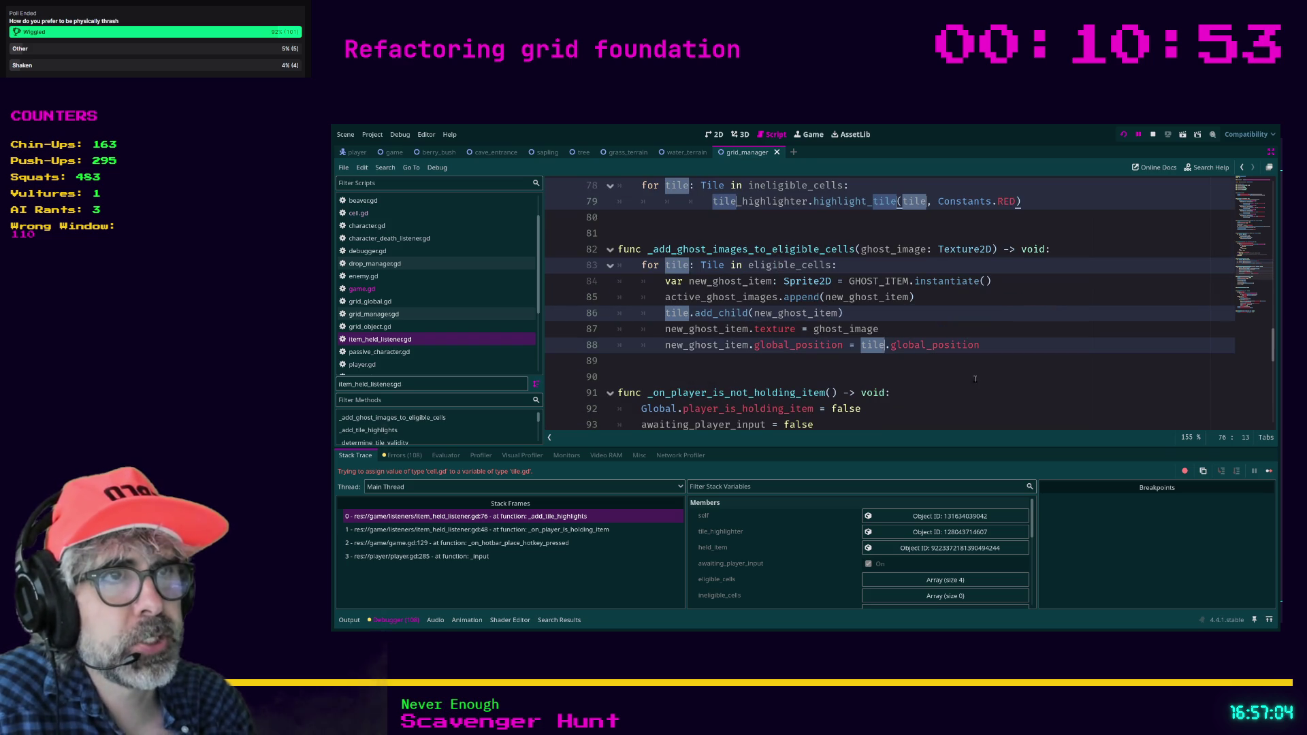
pyautogui.scroll(-1, 975, 379)
pyautogui.scroll(-1, 982, 369)
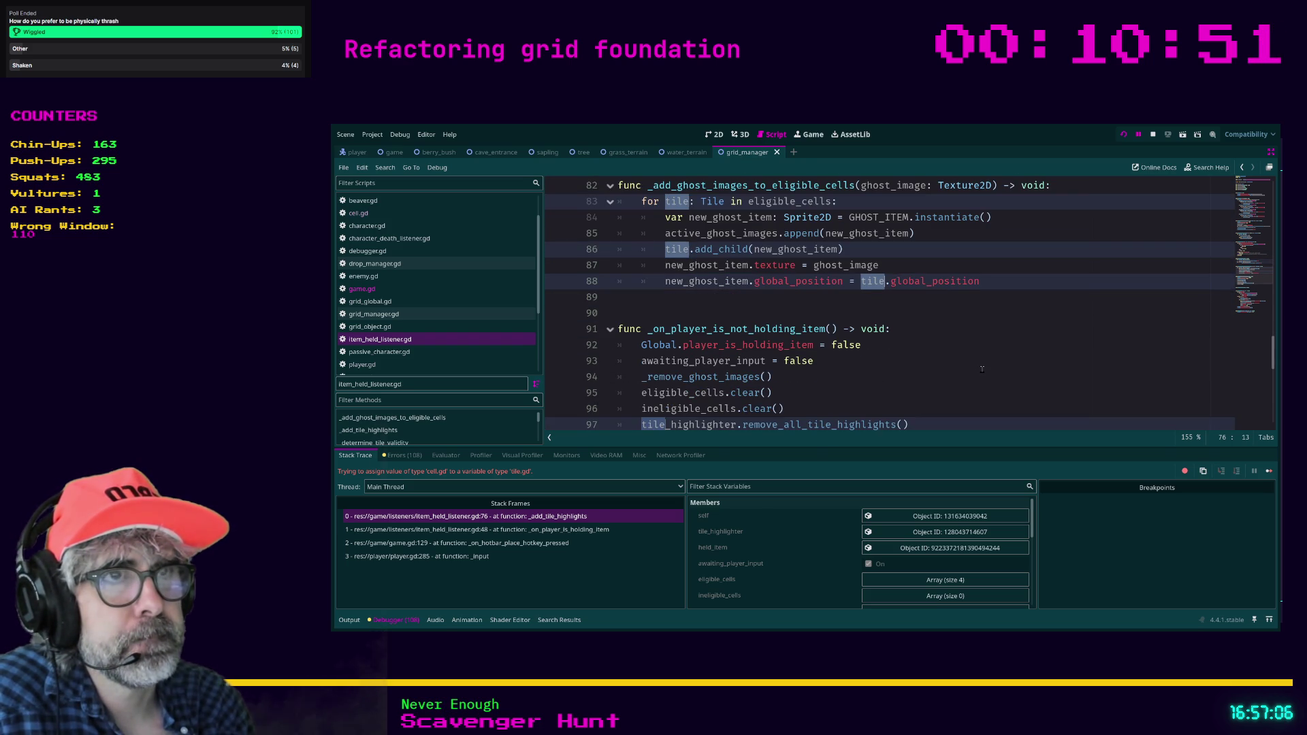
pyautogui.hotkey('ctrl', 'd')
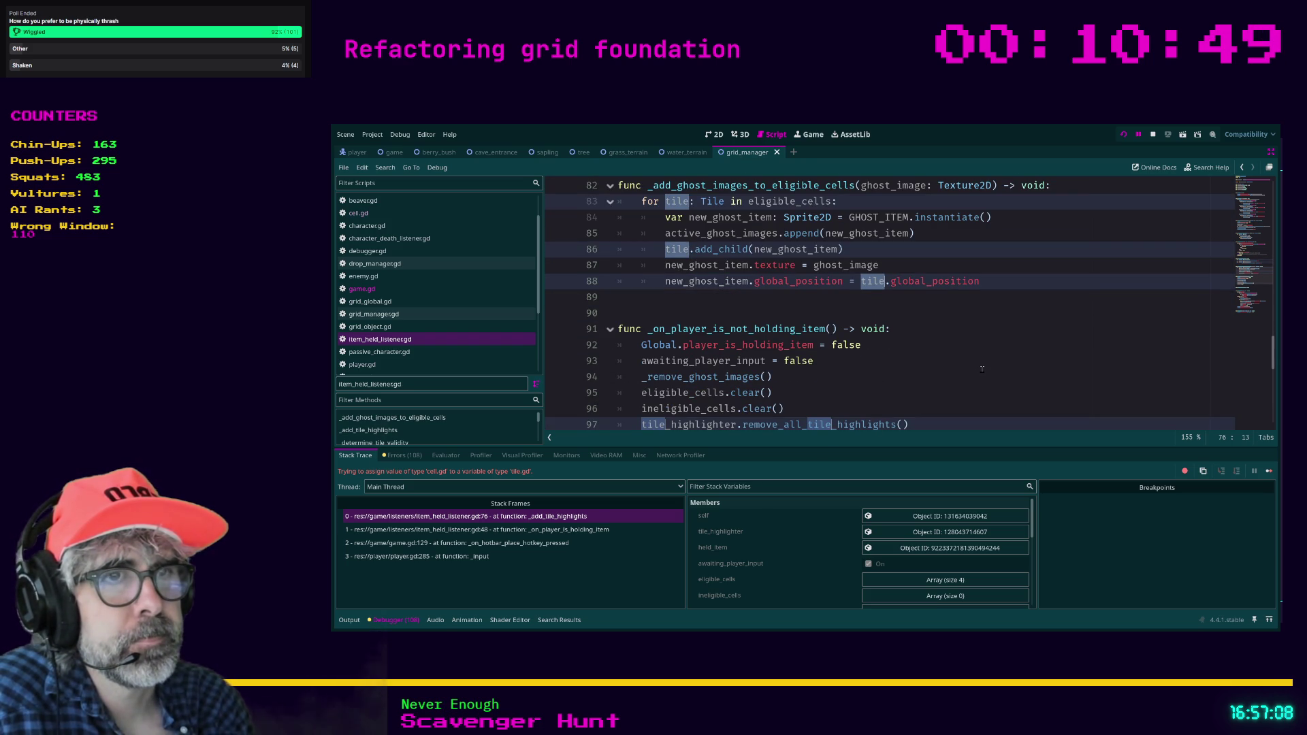
pyautogui.scroll(-2, 982, 370)
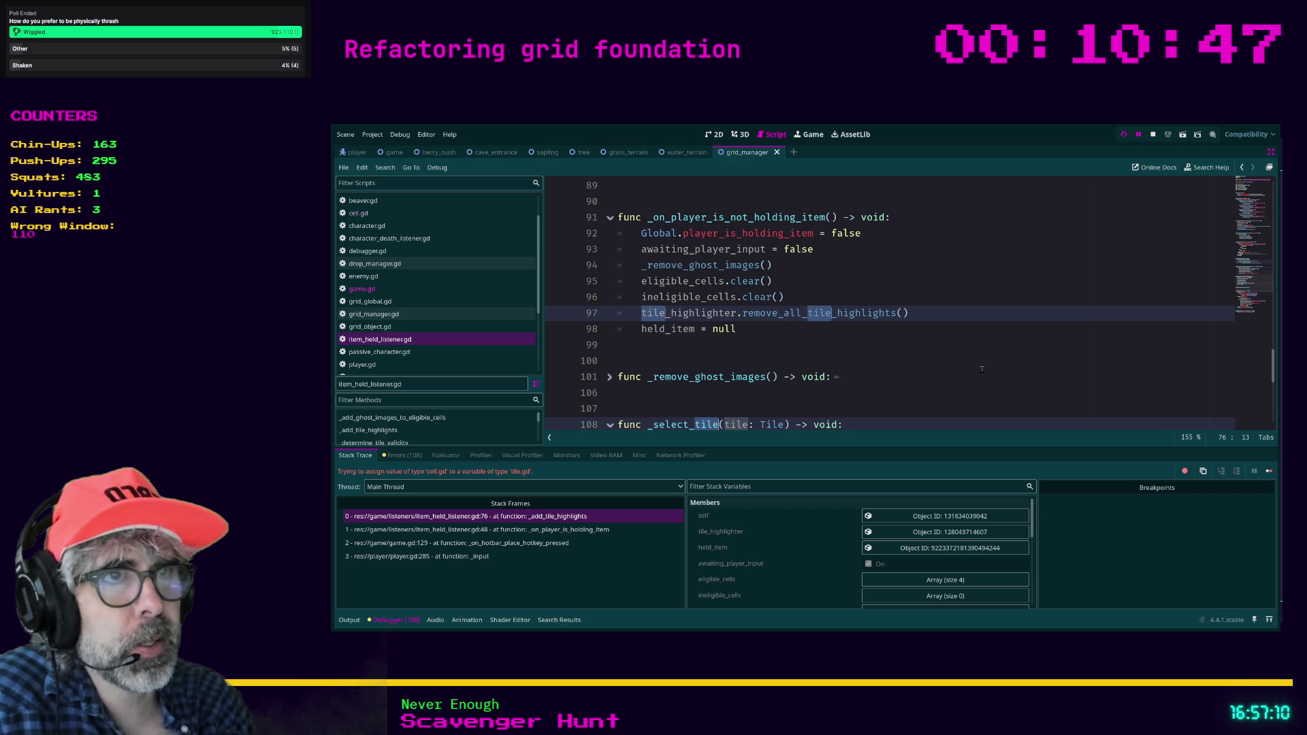
pyautogui.hotkey('ctrl', 'd')
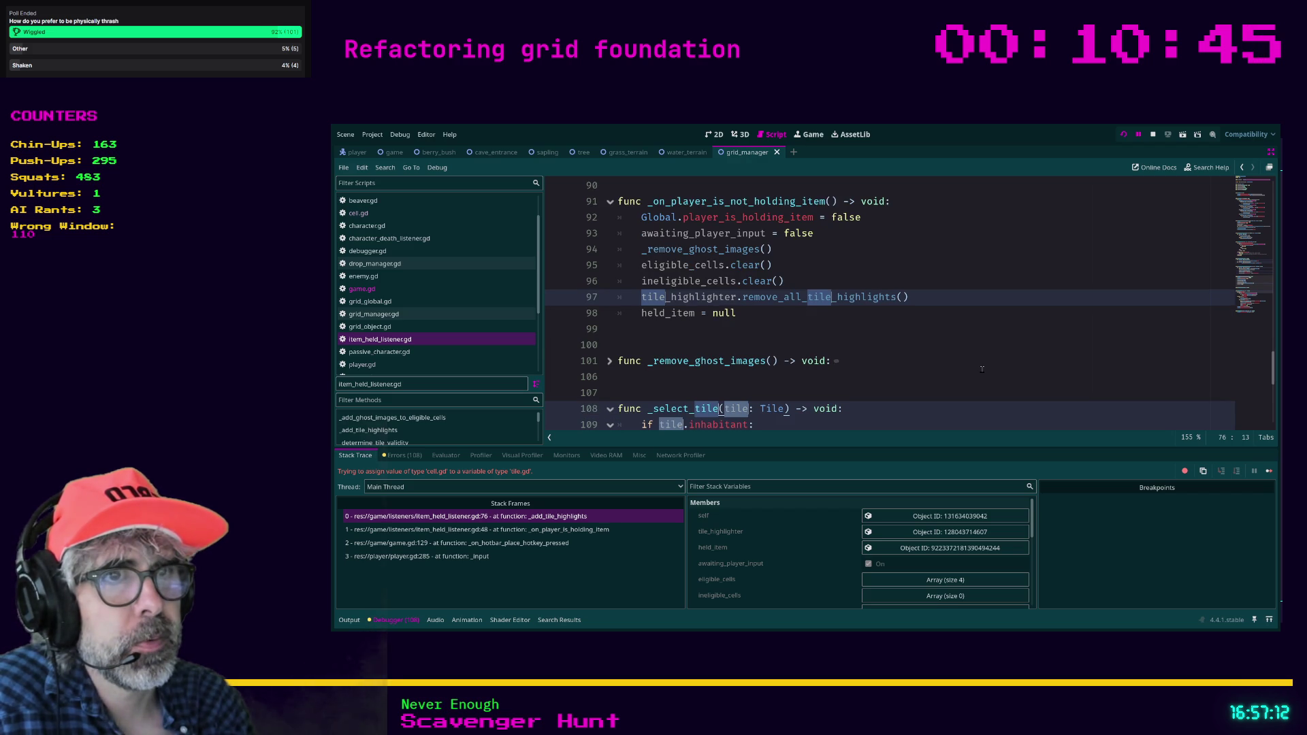
pyautogui.scroll(-2, 982, 370)
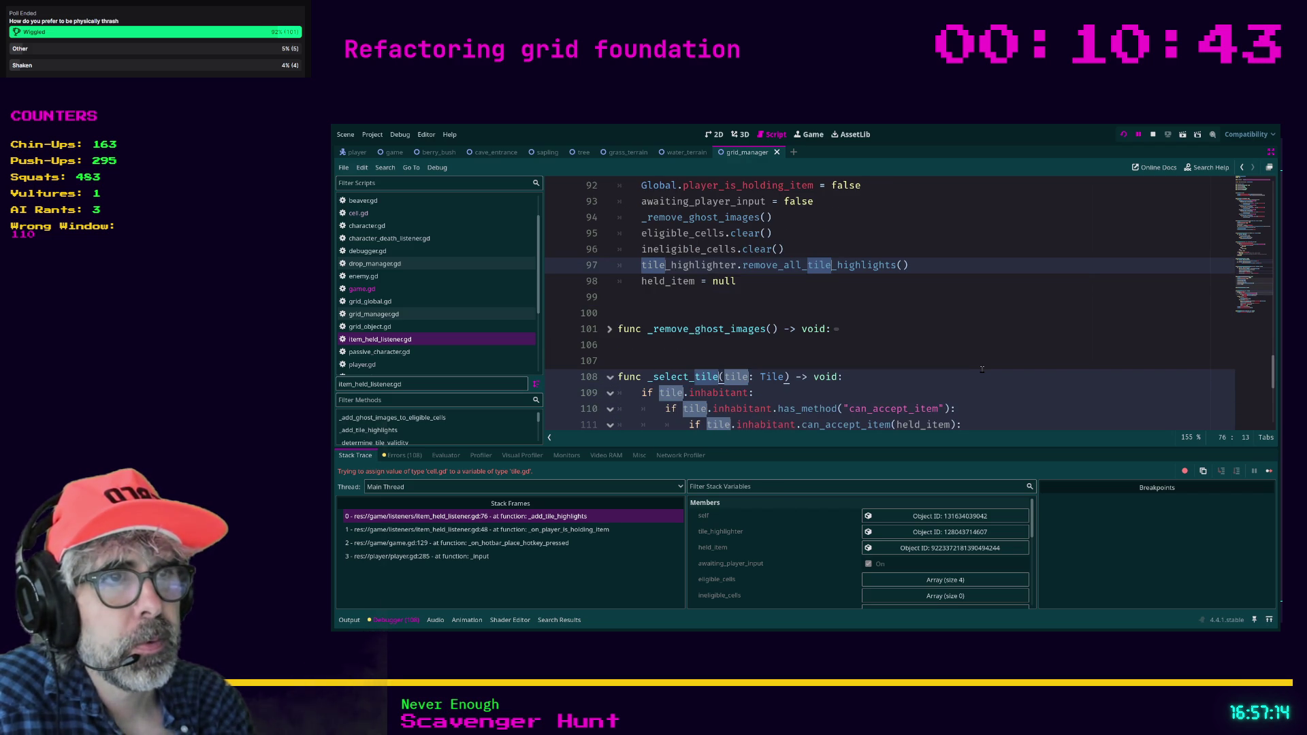
pyautogui.scroll(-3, 982, 370)
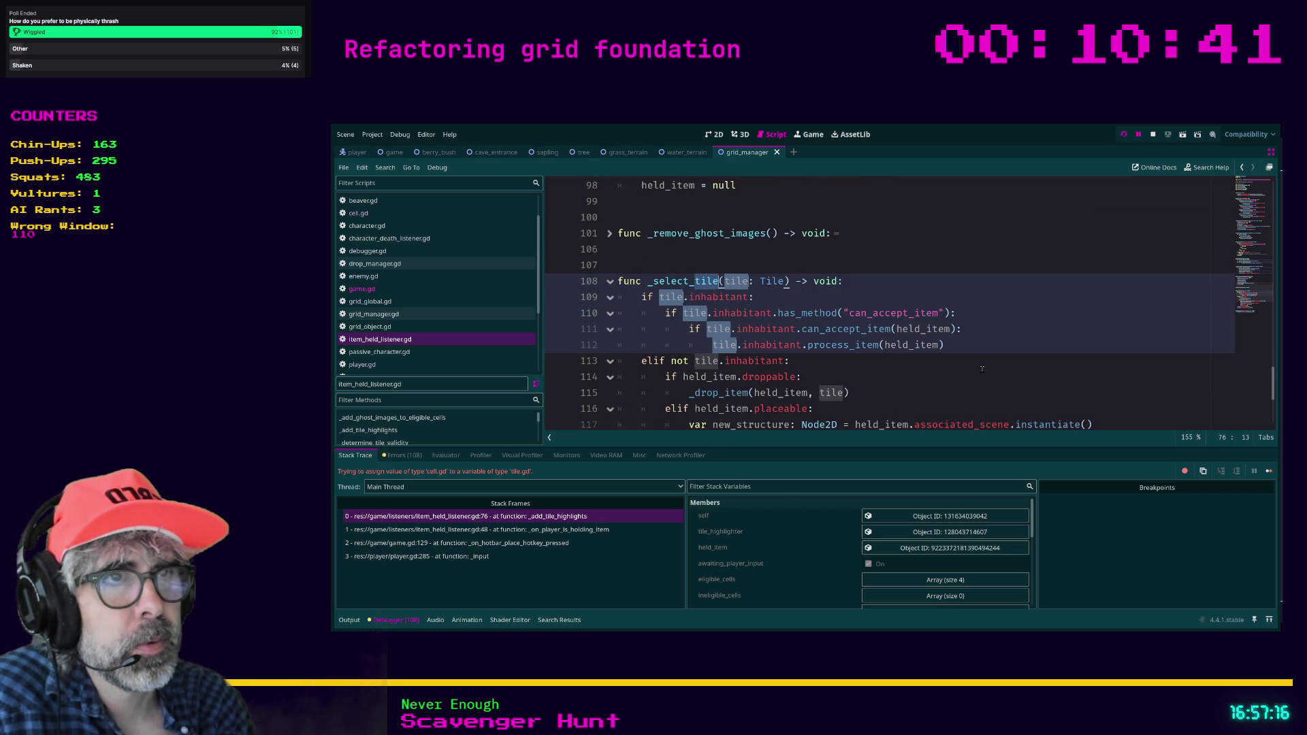
pyautogui.hotkey('ctrl', 'd')
pyautogui.hotkey('ctrl', 'd')
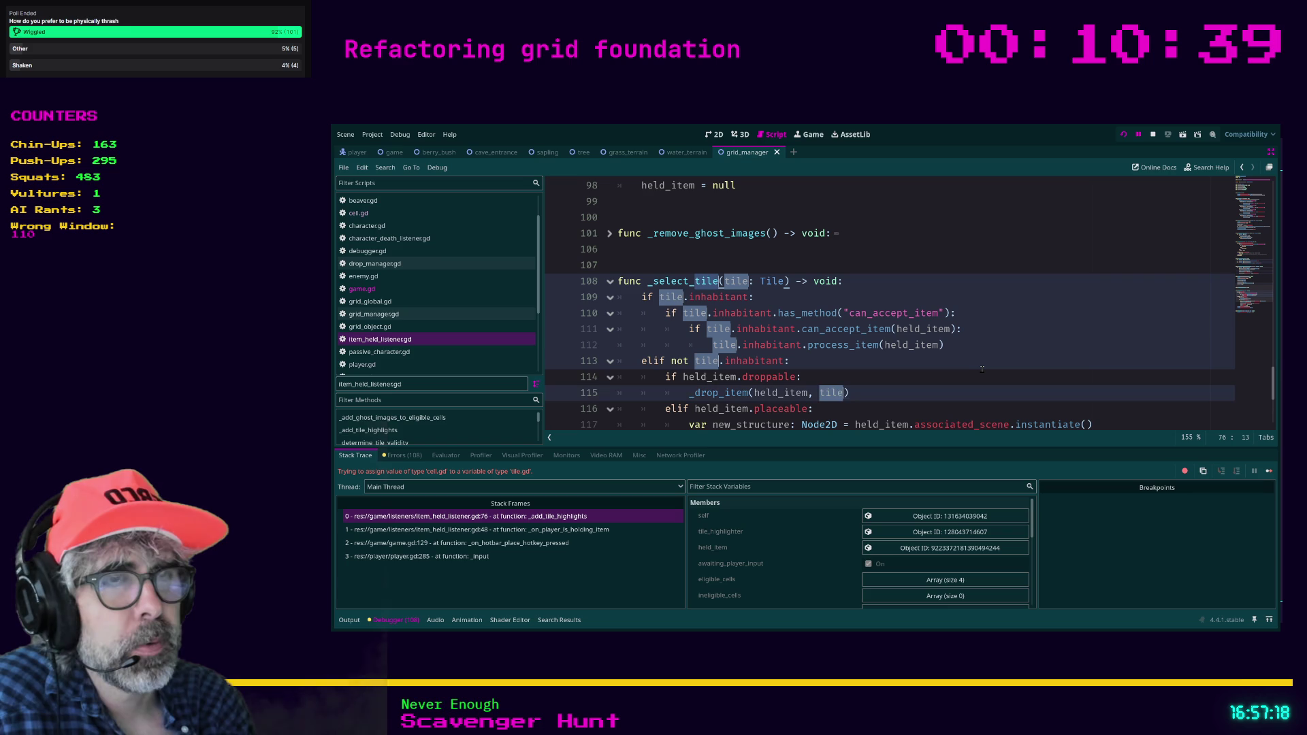
pyautogui.hotkey('ctrl', 'd')
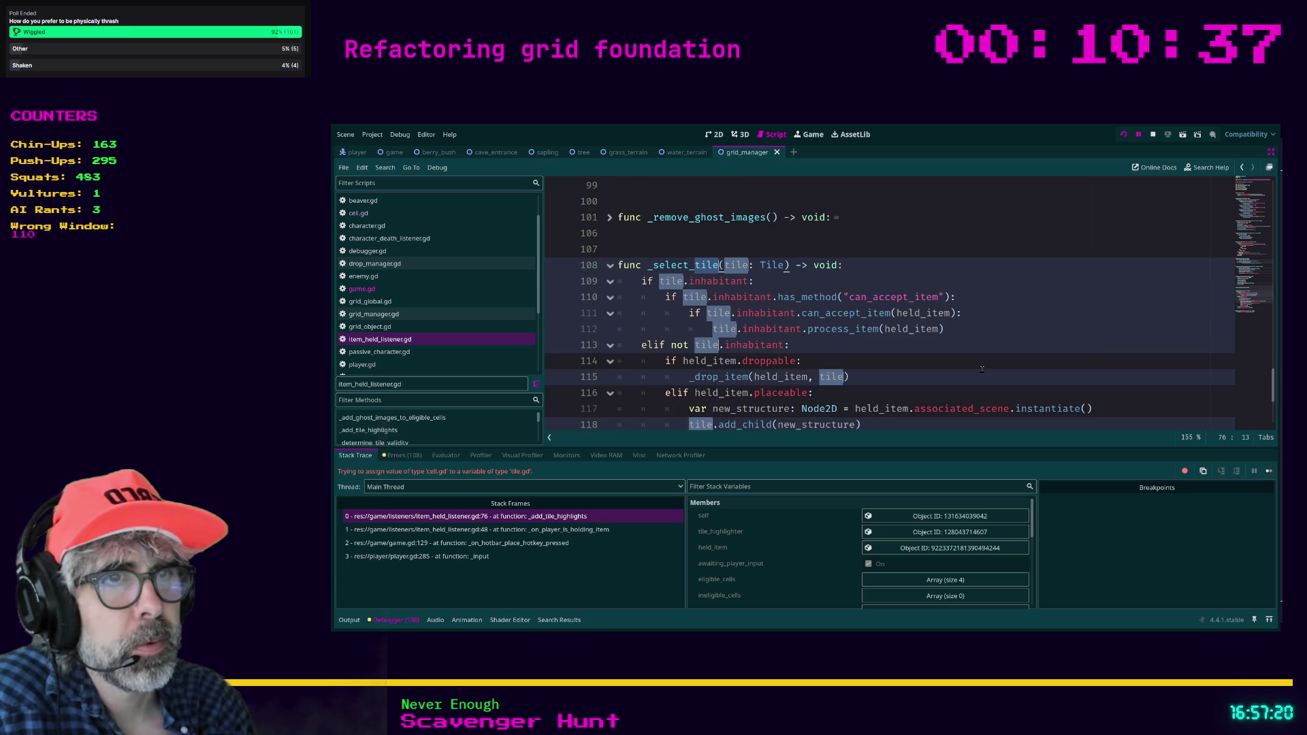
pyautogui.hotkey('ctrl', 'd')
pyautogui.hotkey('ctrl', 'd')
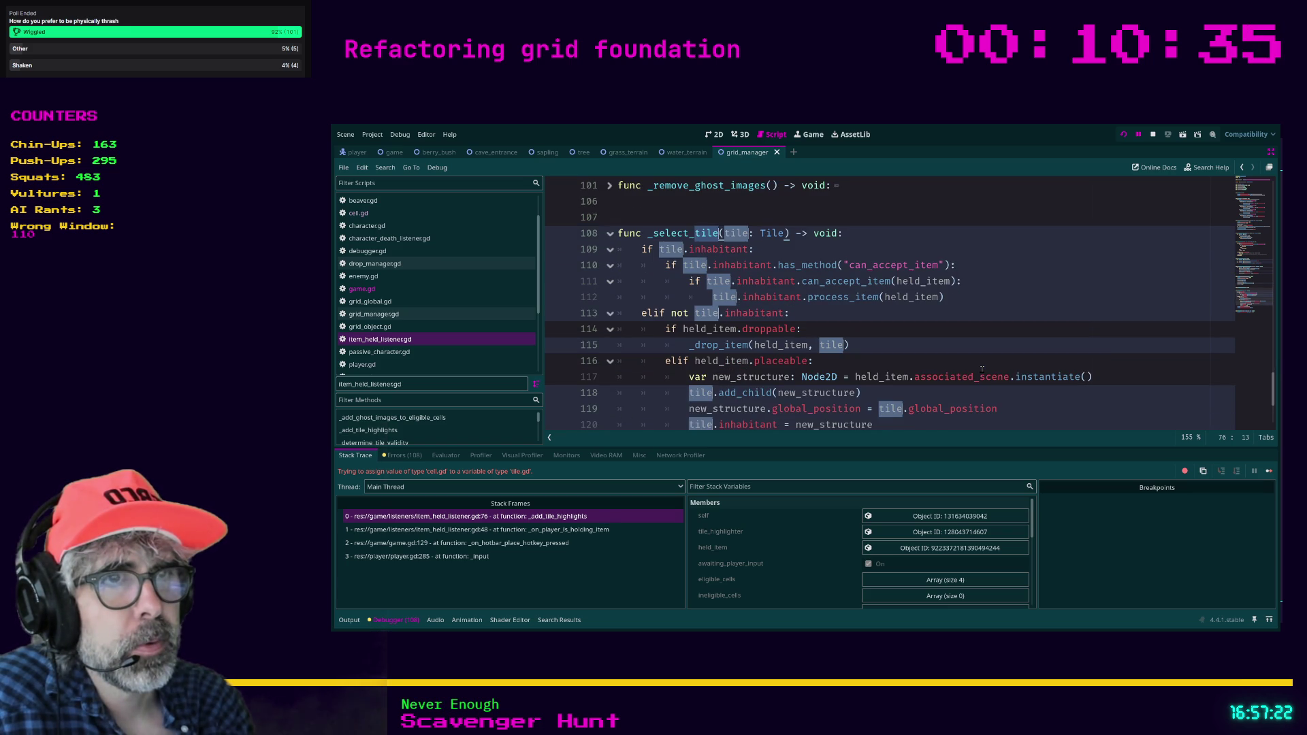
pyautogui.scroll(-4, 982, 369)
pyautogui.hotkey('ctrl', 'd')
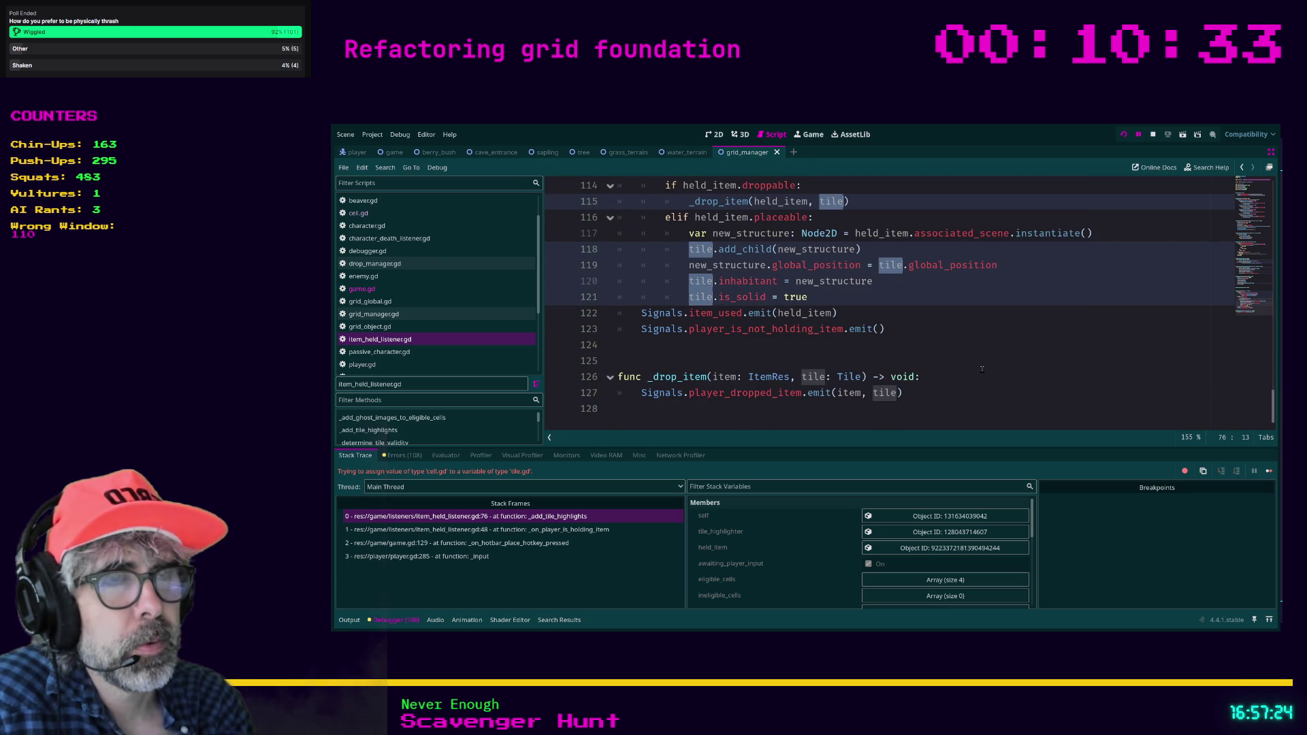
pyautogui.hotkey('ctrl', 'd')
pyautogui.hotkey('ctrl', 'd')
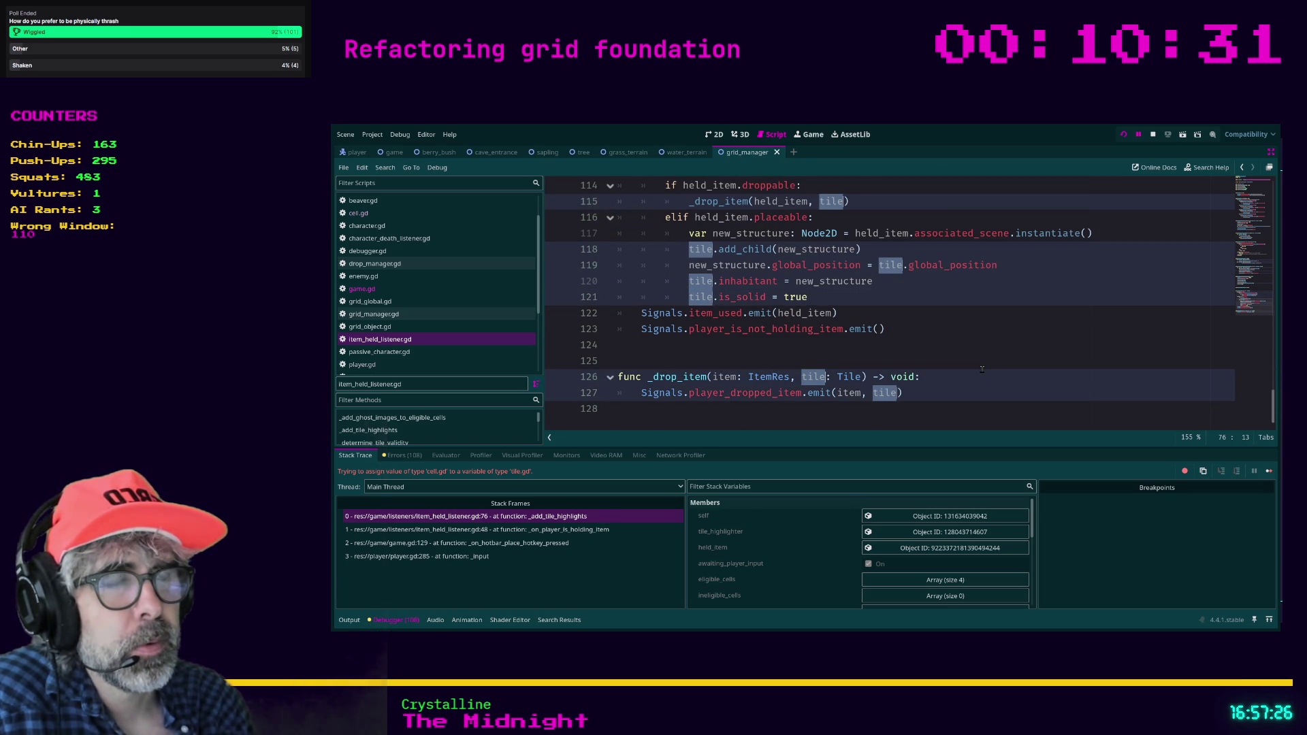
pyautogui.hotkey('ctrl', 'd')
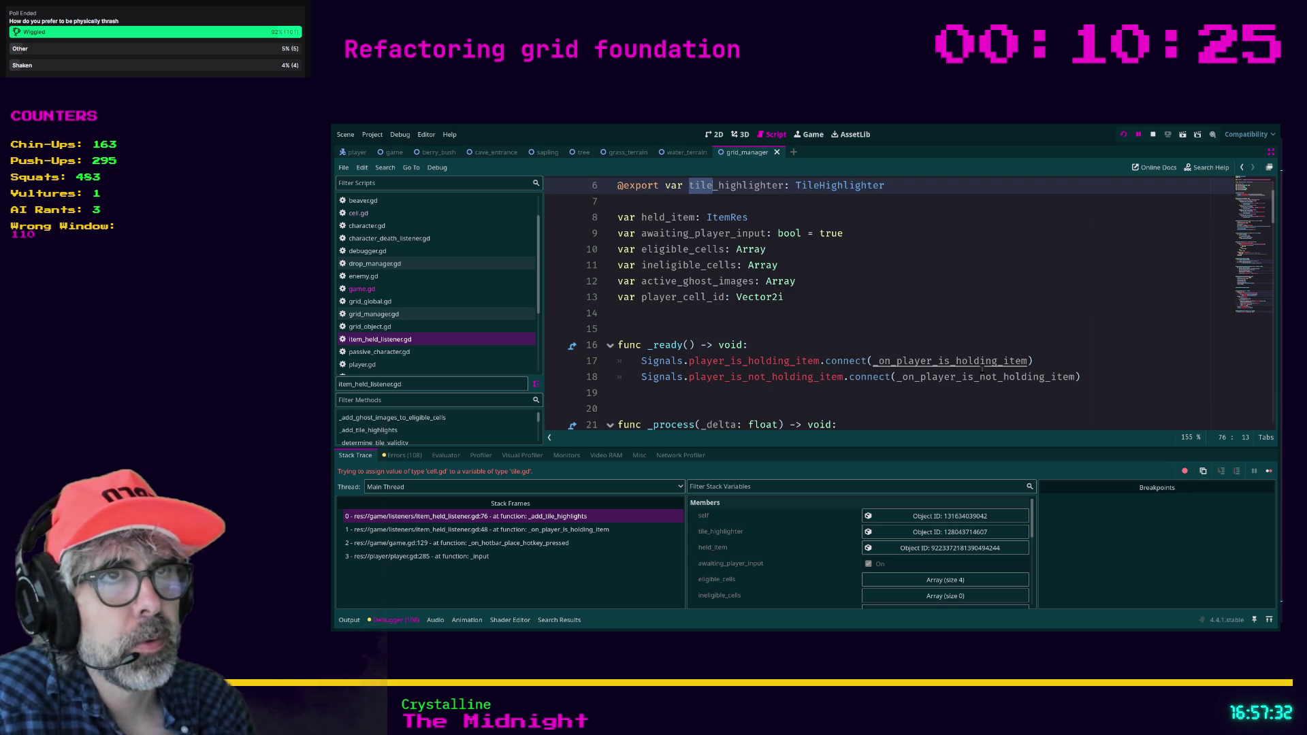
# Replace all selected 'tile' occurrences with 'cell' in one edit.
pyautogui.scroll(-1, 983, 369)
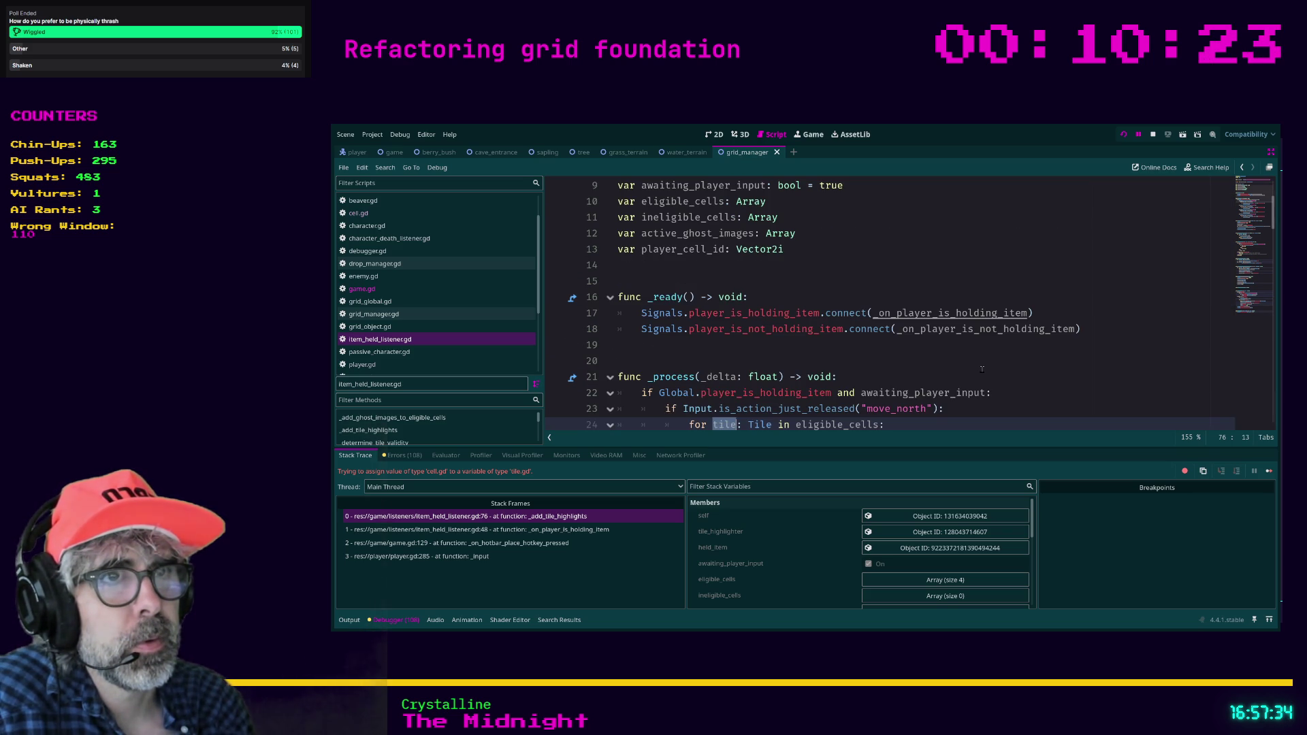
pyautogui.scroll(-1, 982, 369)
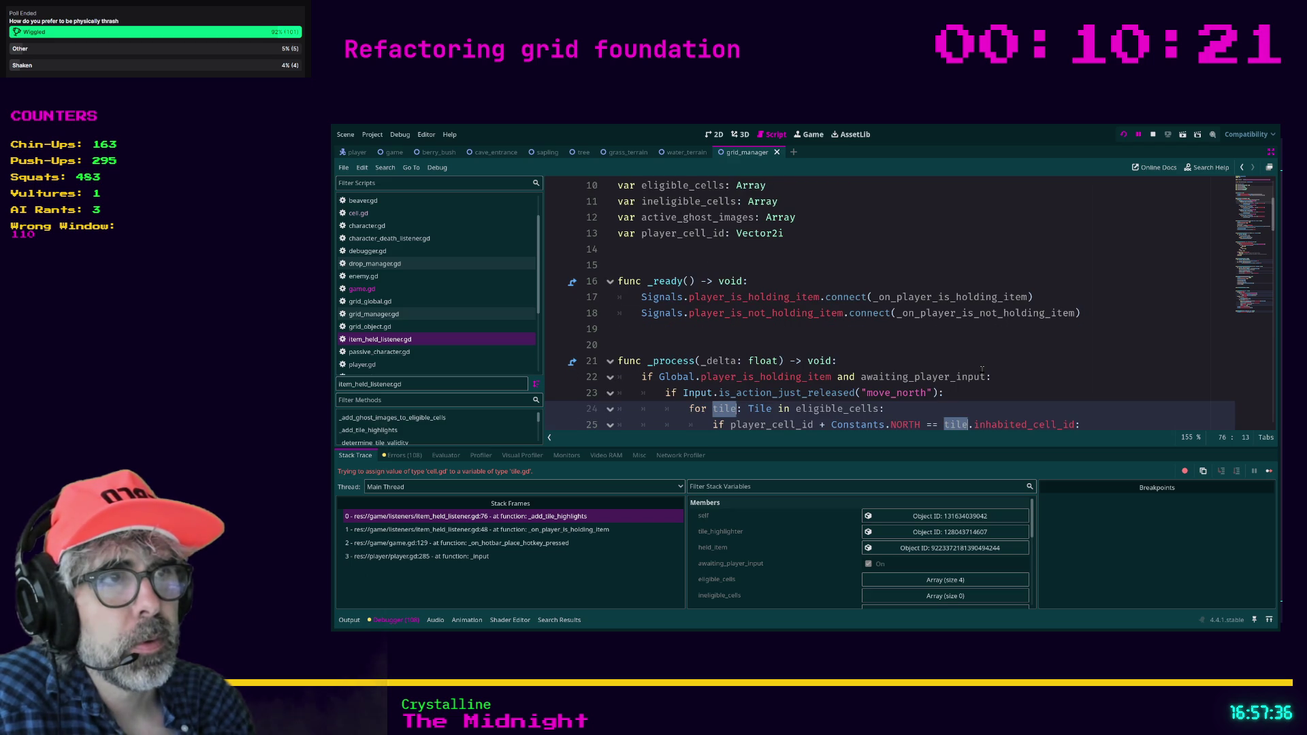
pyautogui.scroll(-2, 1034, 335)
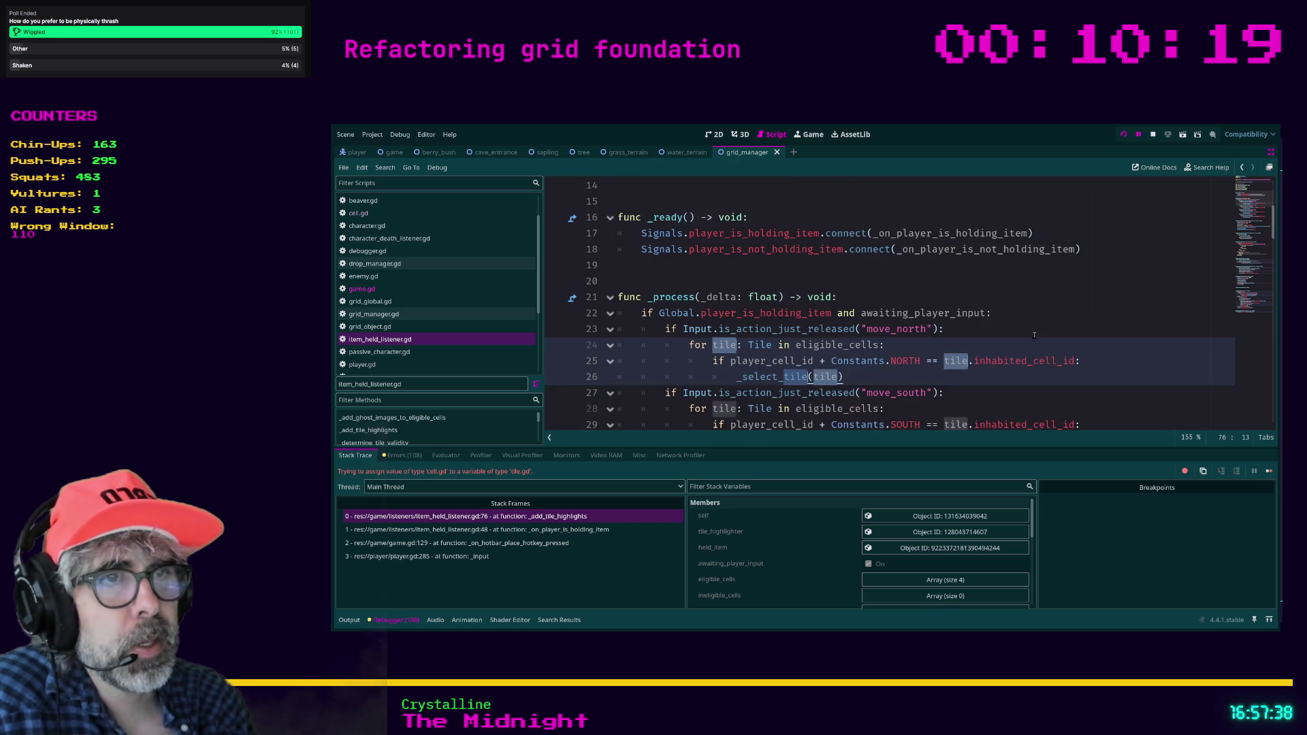
pyautogui.scroll(-1, 1034, 335)
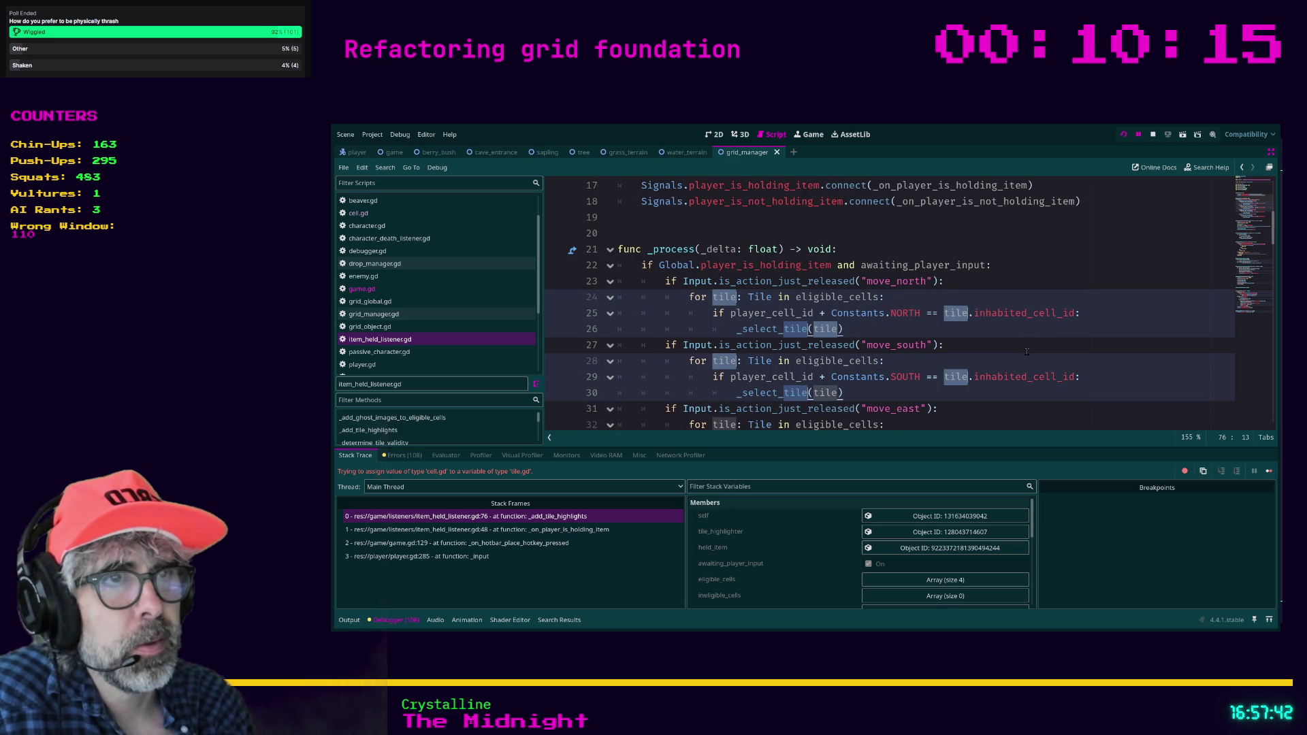
pyautogui.scroll(-3, 1027, 352)
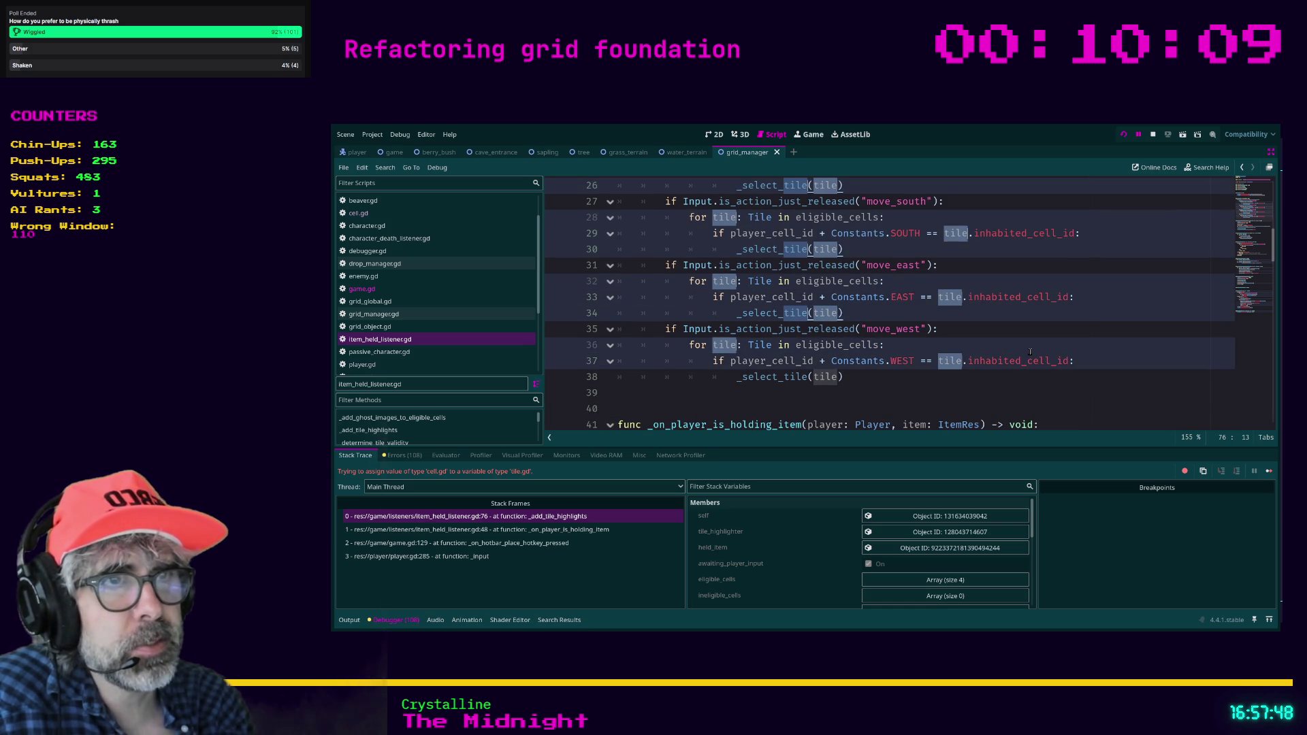
pyautogui.scroll(-2, 1030, 352)
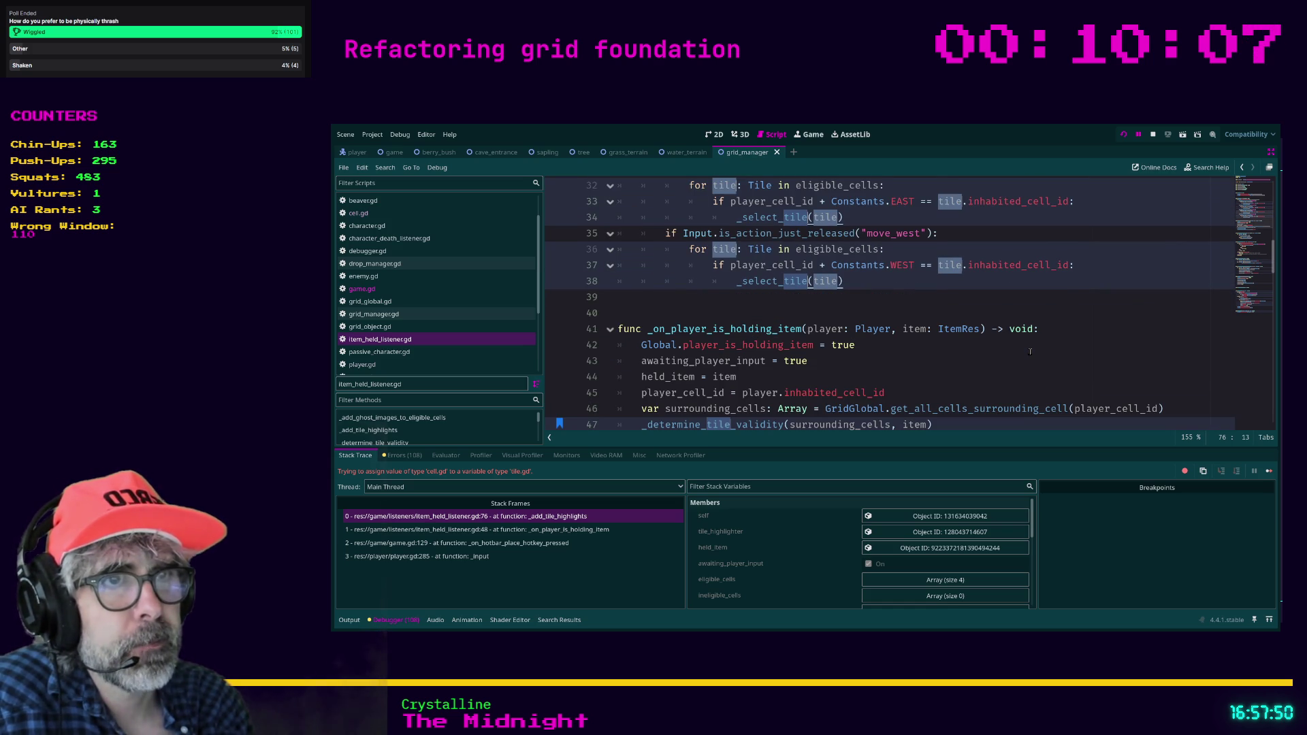
pyautogui.scroll(-1, 1030, 352)
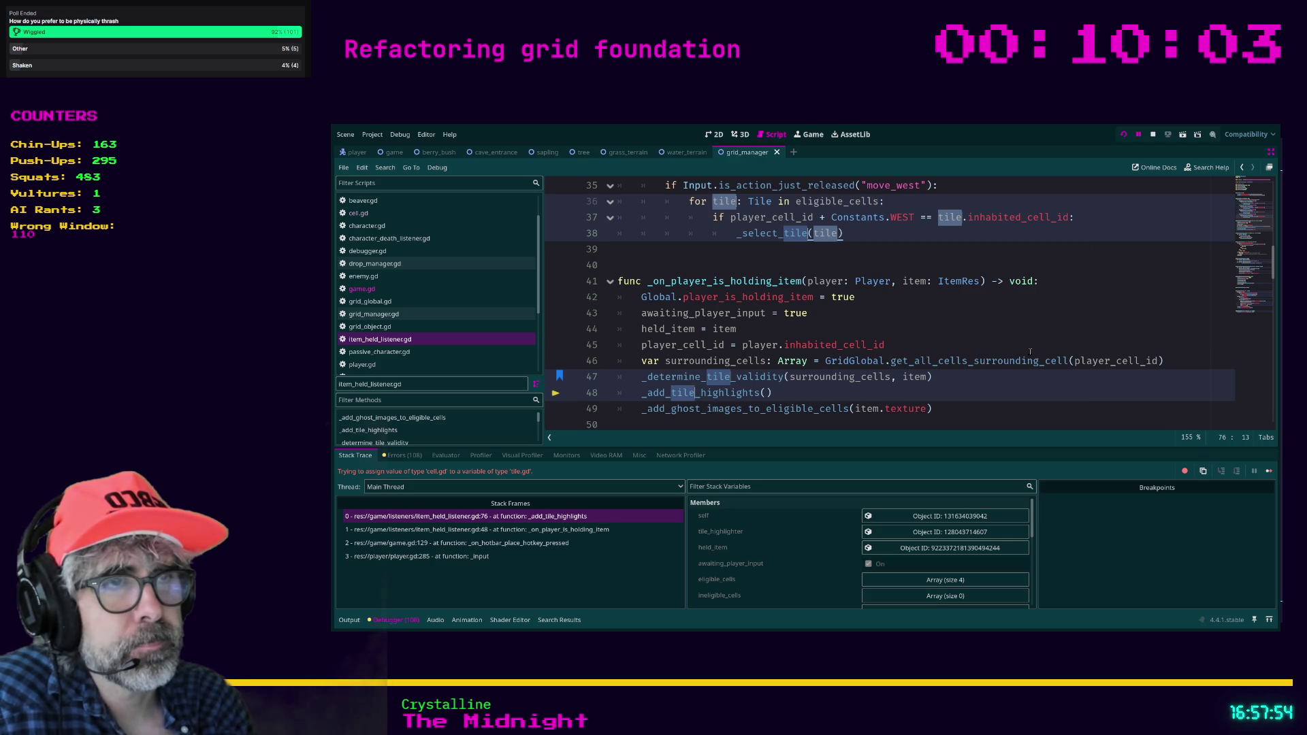
pyautogui.scroll(-1, 1030, 352)
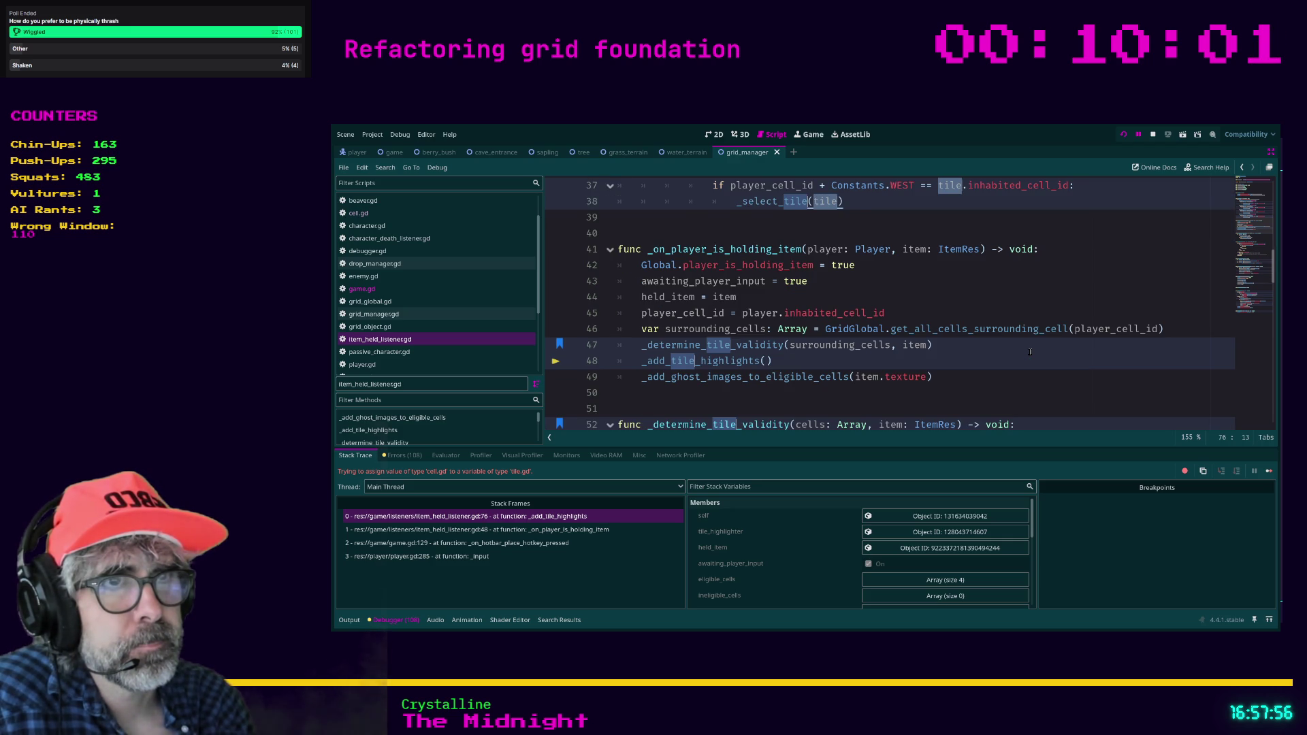
pyautogui.scroll(-6, 1030, 352)
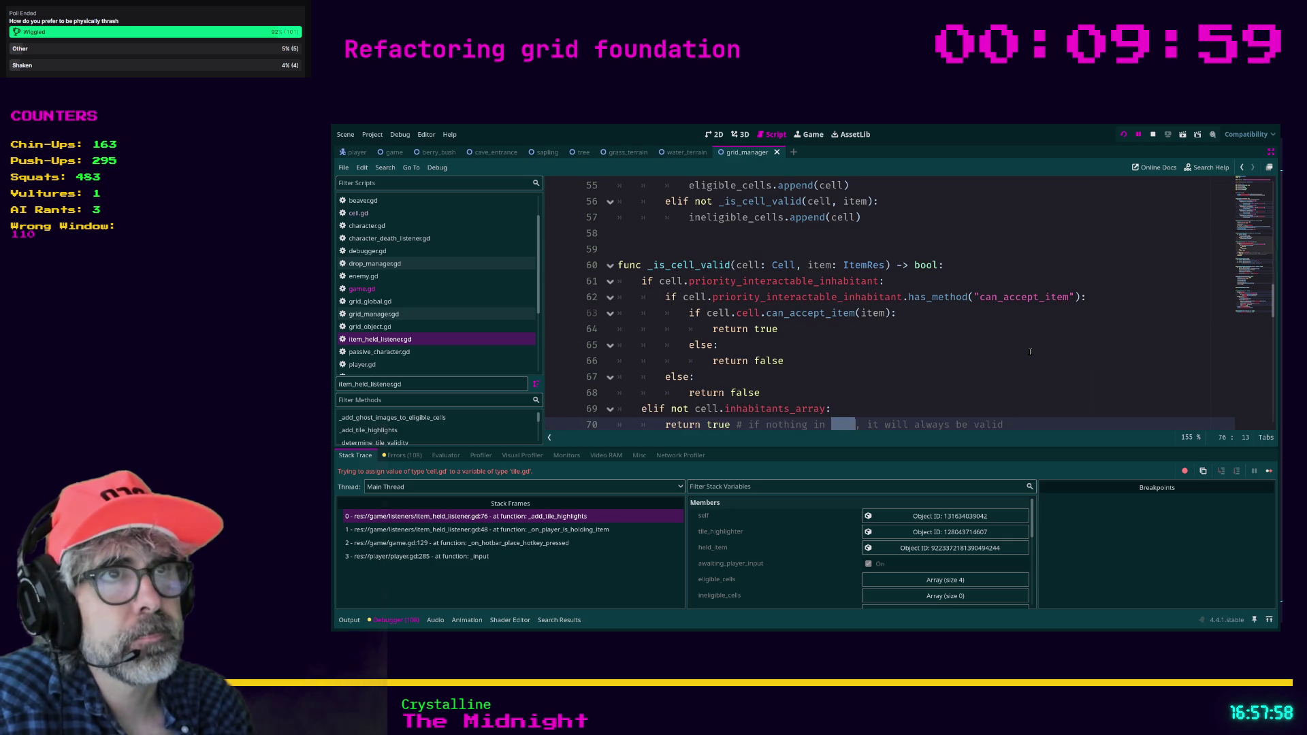
pyautogui.scroll(-2, 1030, 352)
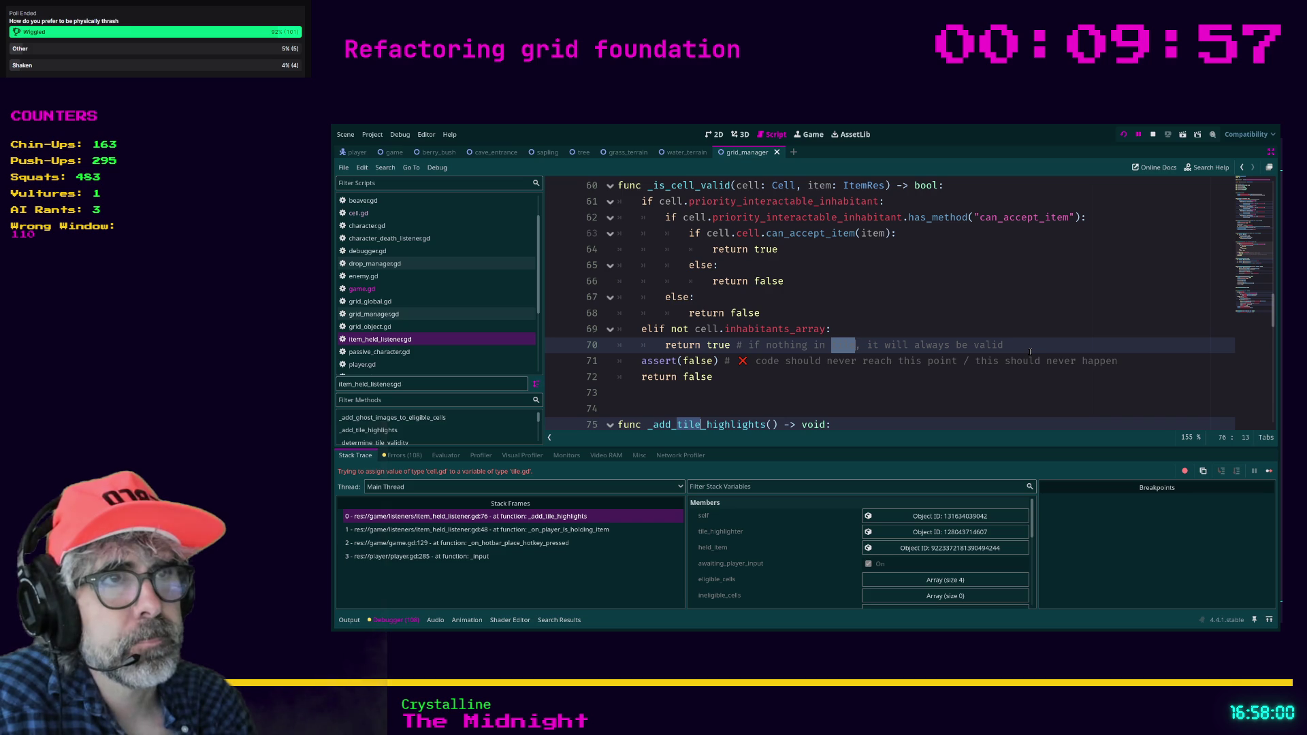
pyautogui.write('cell')
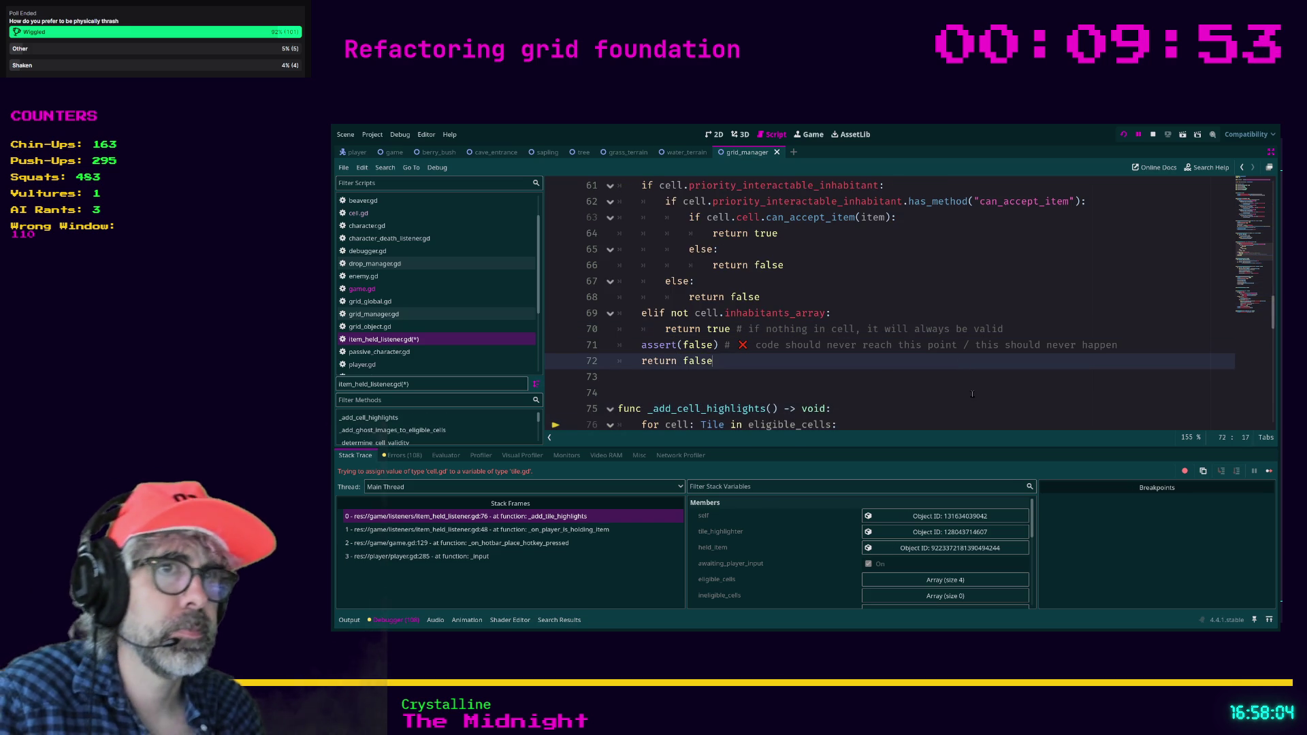
# Leave multi-cursor editing and save item_held_listener.gd with the tile-to-cell renaming.
pyautogui.click(878, 380)
pyautogui.hotkey('ctrl', 's')
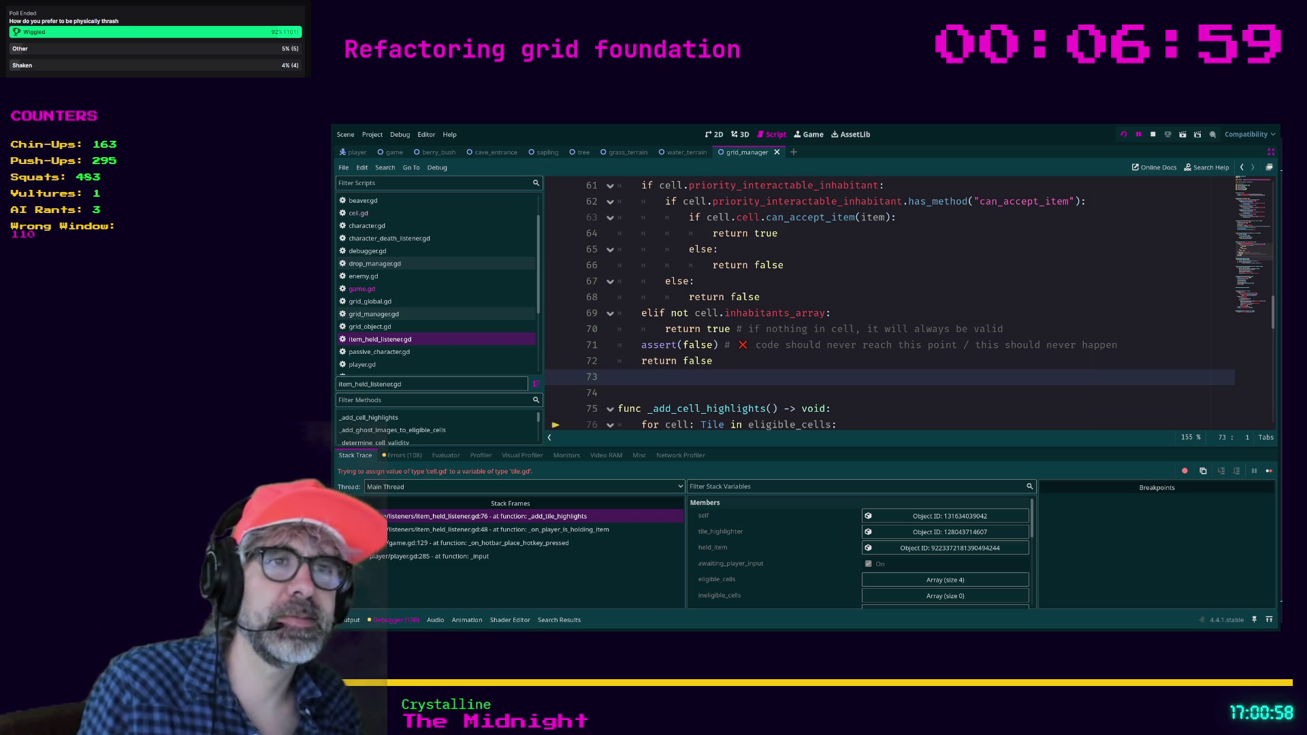
pyautogui.click(842, 364)
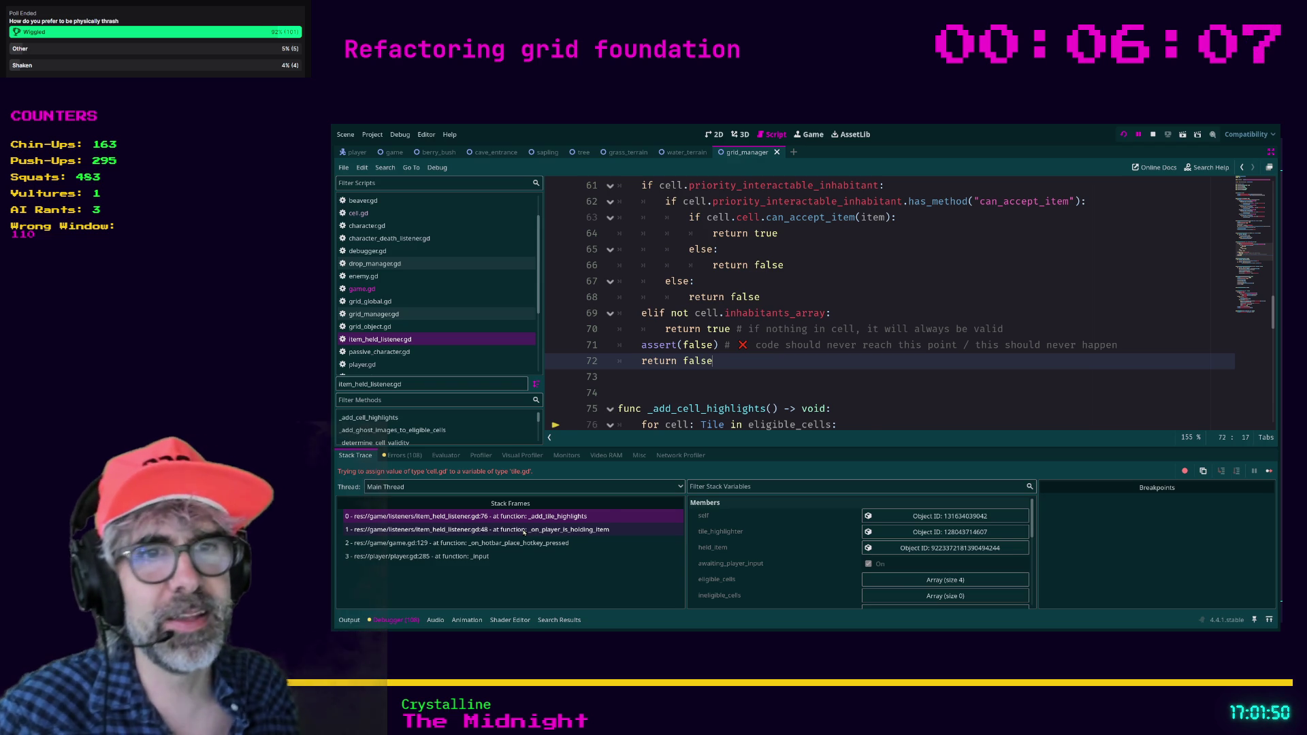
# Inspect the _on_player_is_holding_item and _add_cell_highlights frames in the debugger stack.
pyautogui.click(524, 530)
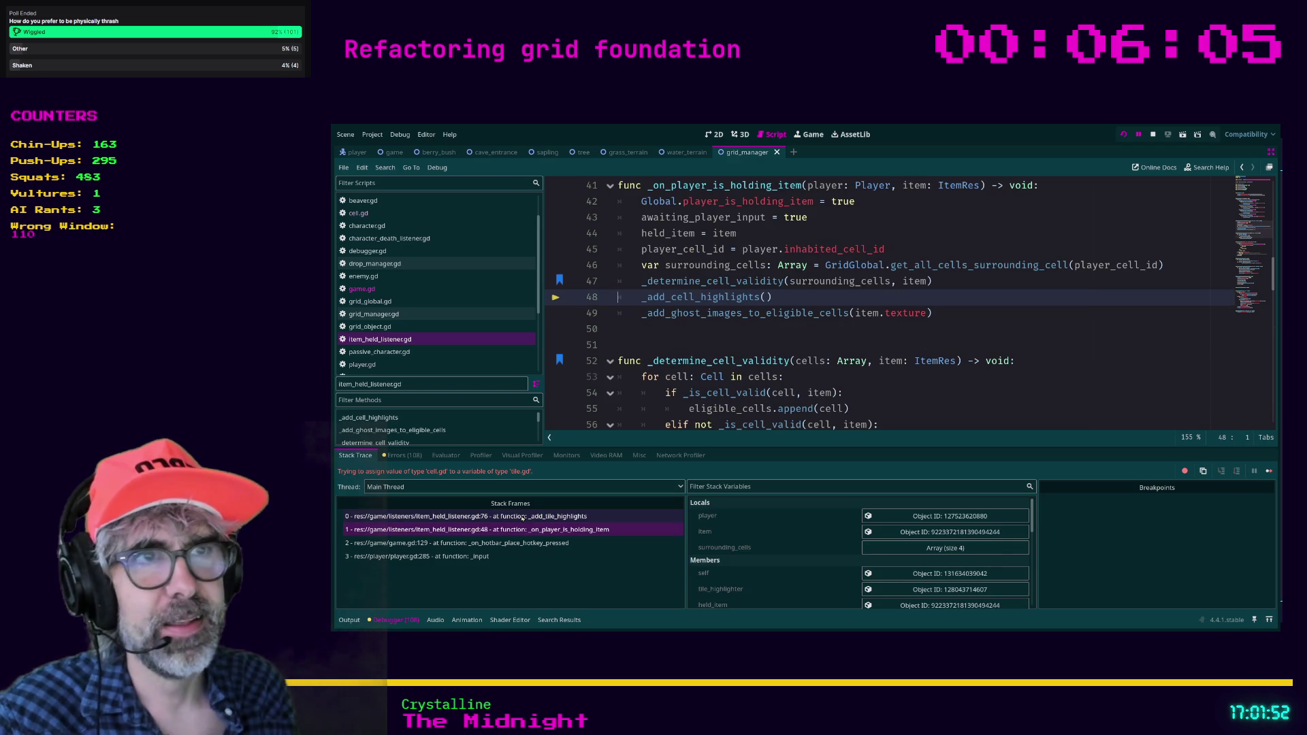
pyautogui.click(522, 517)
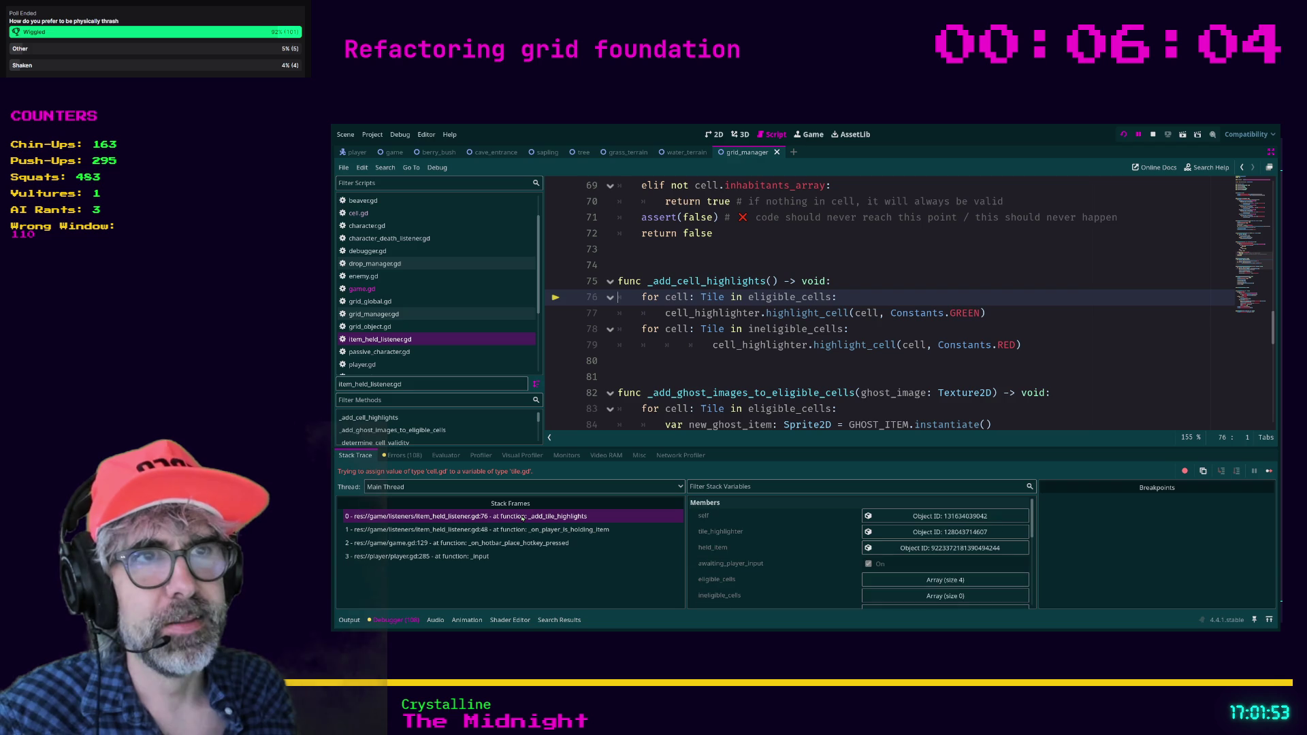
pyautogui.click(669, 369)
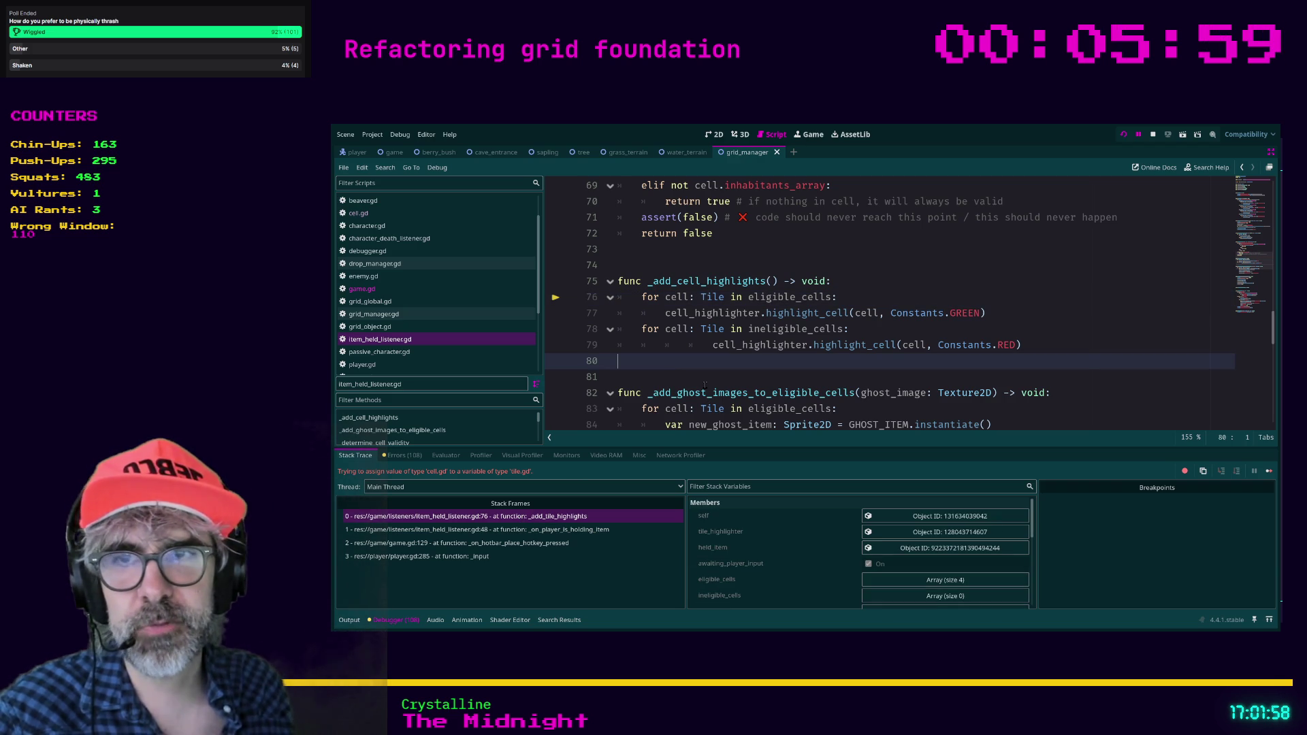
pyautogui.scroll(-1, 699, 359)
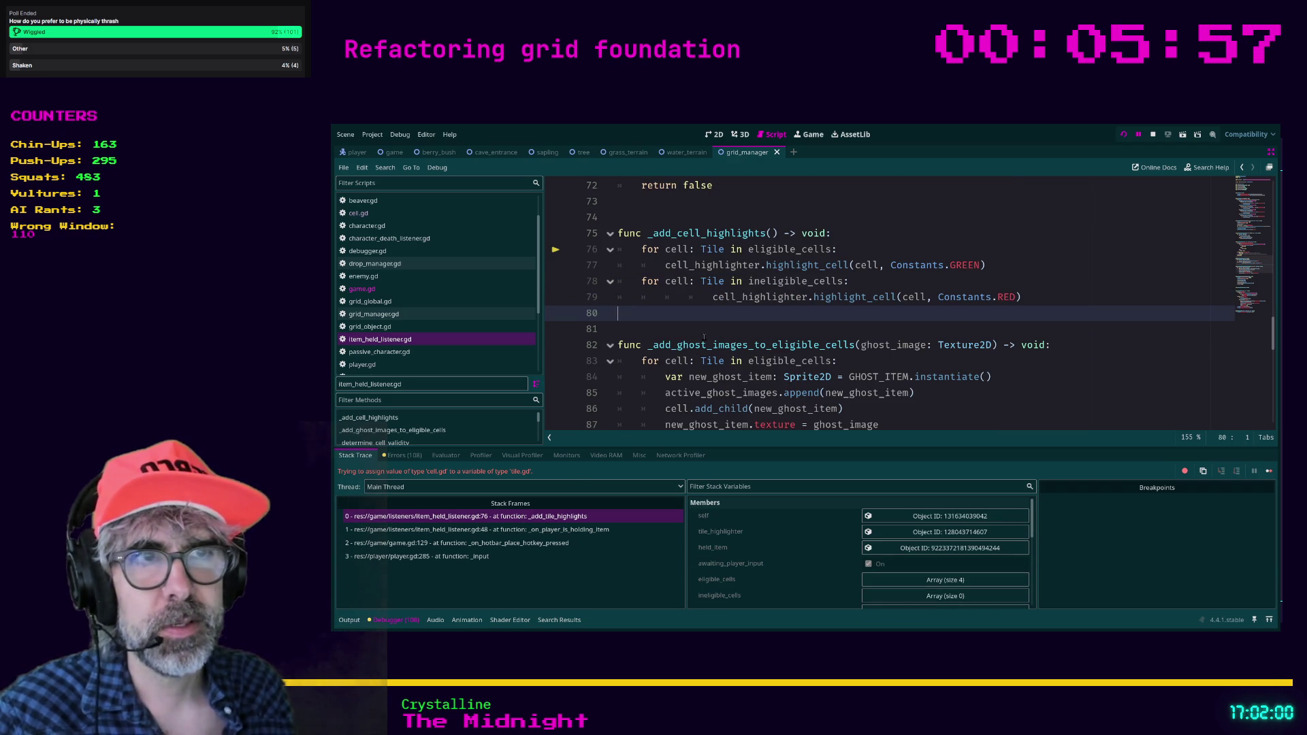
pyautogui.click(704, 334)
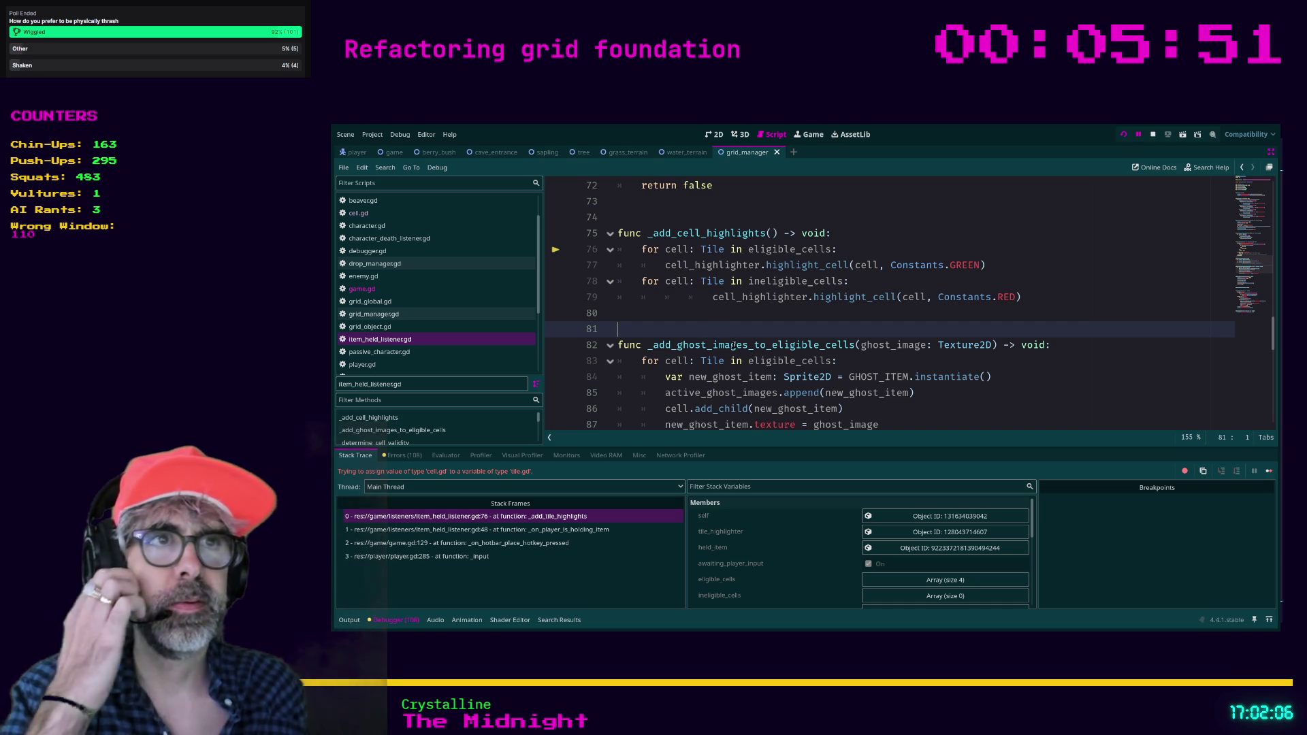
# Change line 76's loop variable type from Tile to Cell, then jump to the reported error line.
pyautogui.doubleClick(712, 250)
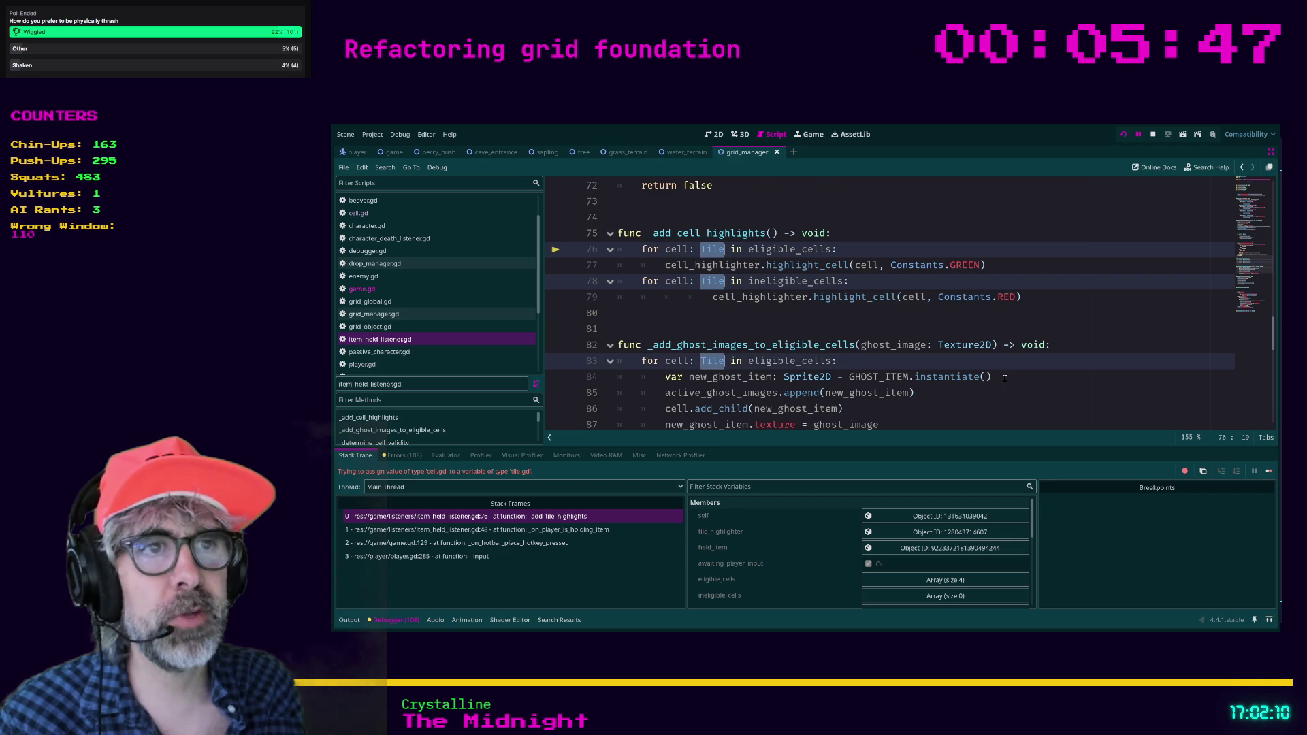
pyautogui.scroll(-1, 1060, 353)
pyautogui.scroll(-5, 1060, 353)
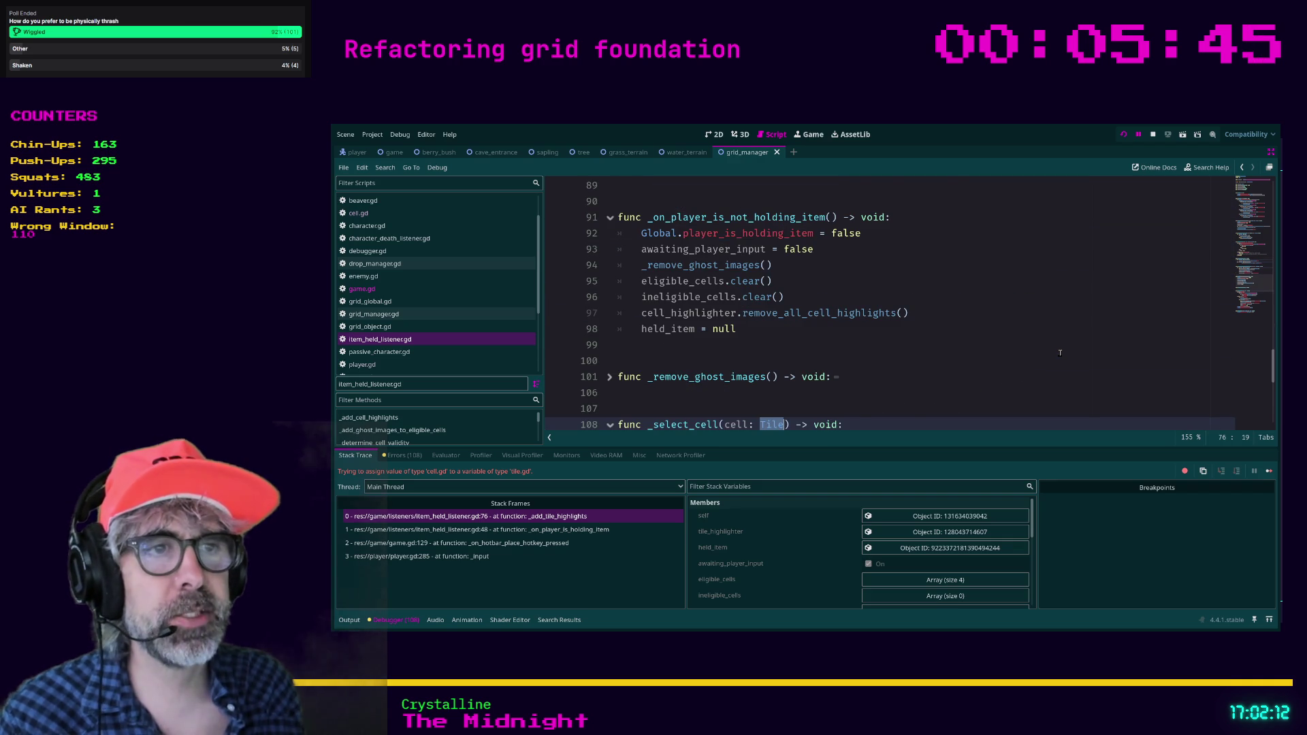
pyautogui.scroll(-6, 1060, 353)
pyautogui.scroll(-1, 1060, 353)
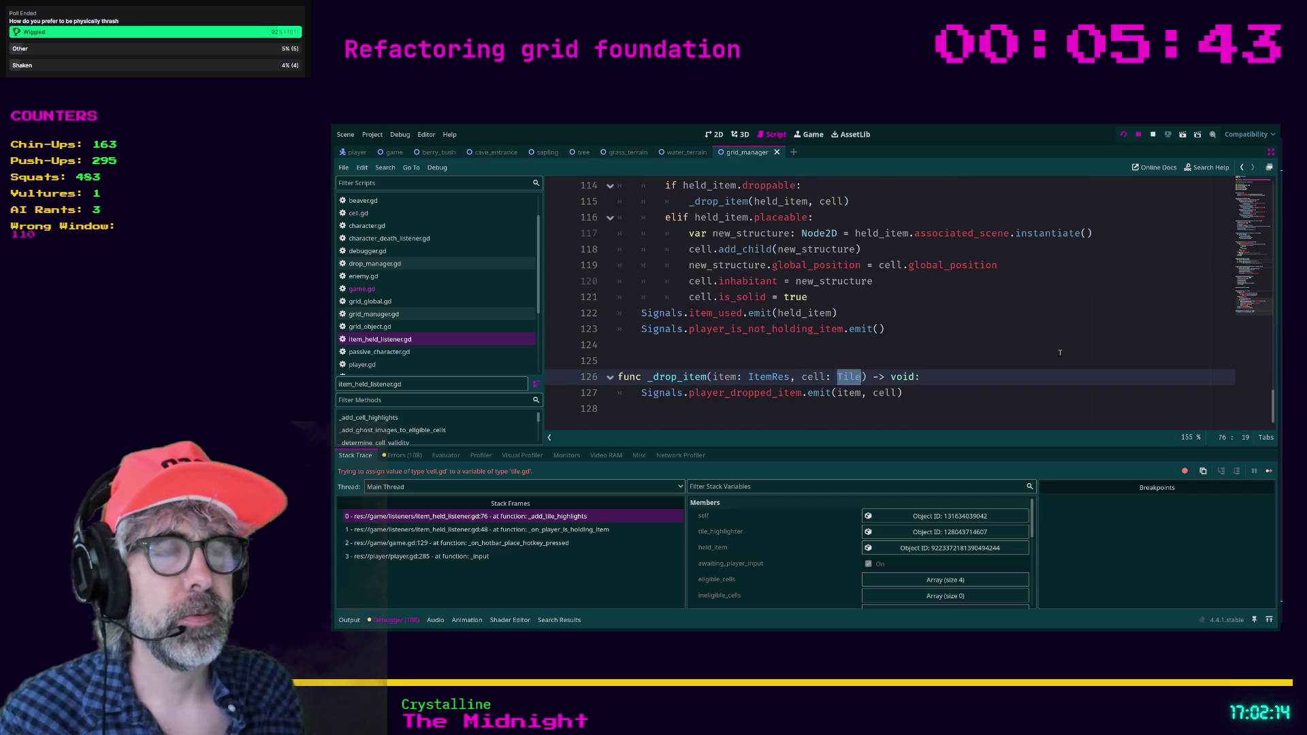
pyautogui.press('F3')
pyautogui.press('F3')
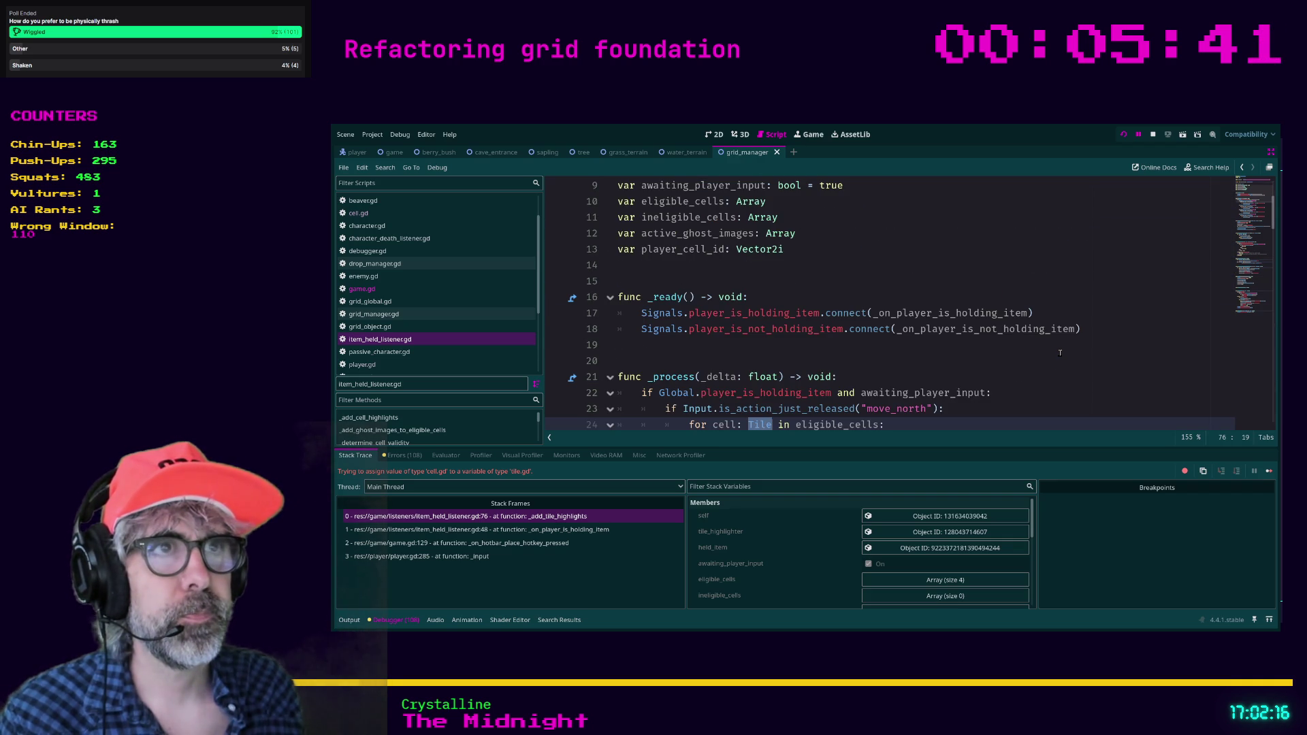
pyautogui.scroll(-3, 1060, 353)
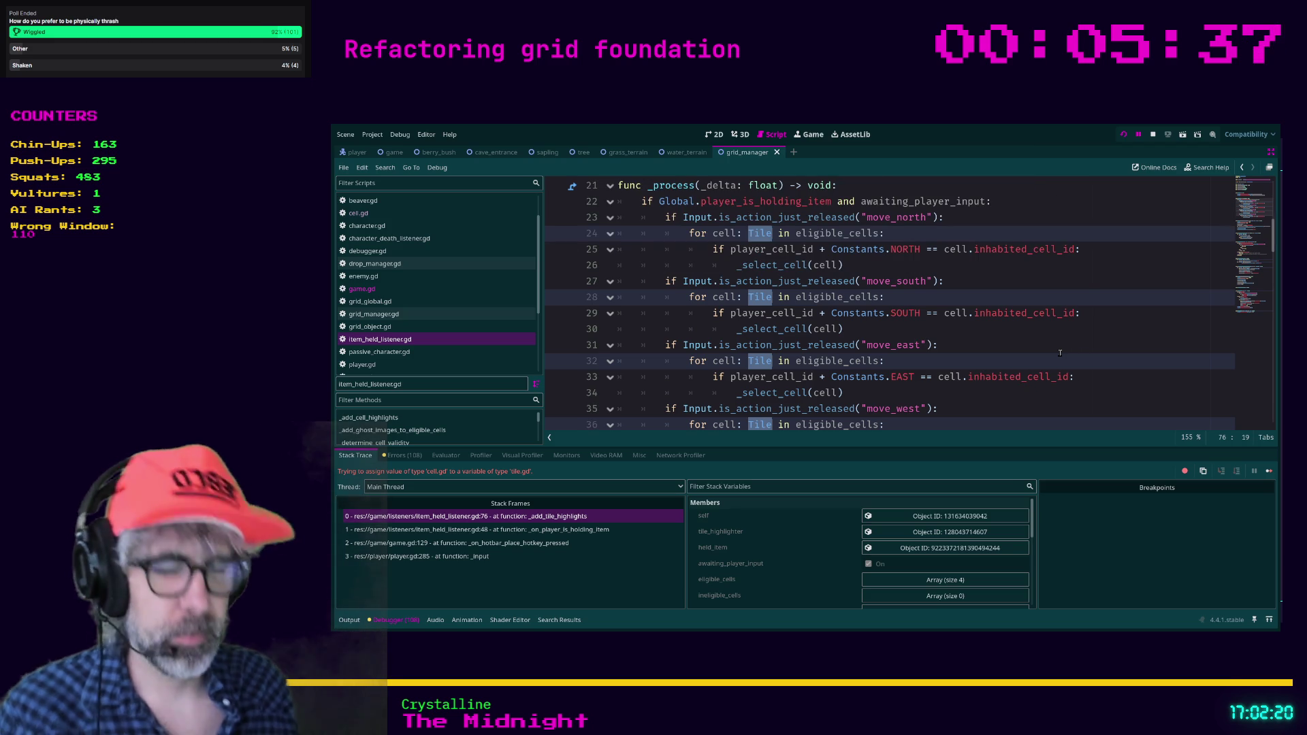
pyautogui.write('Cell in eligible_cells:')
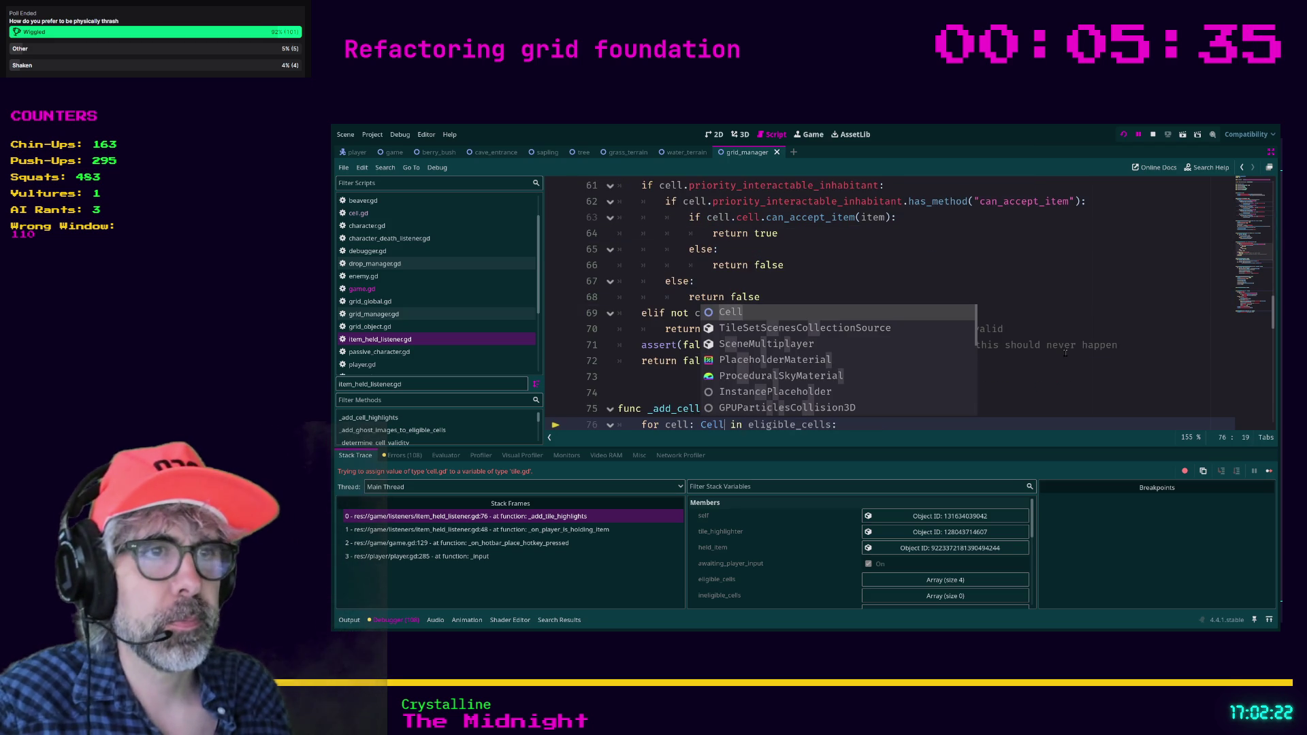
pyautogui.scroll(-2, 1065, 352)
pyautogui.press('Up')
pyautogui.press('Up')
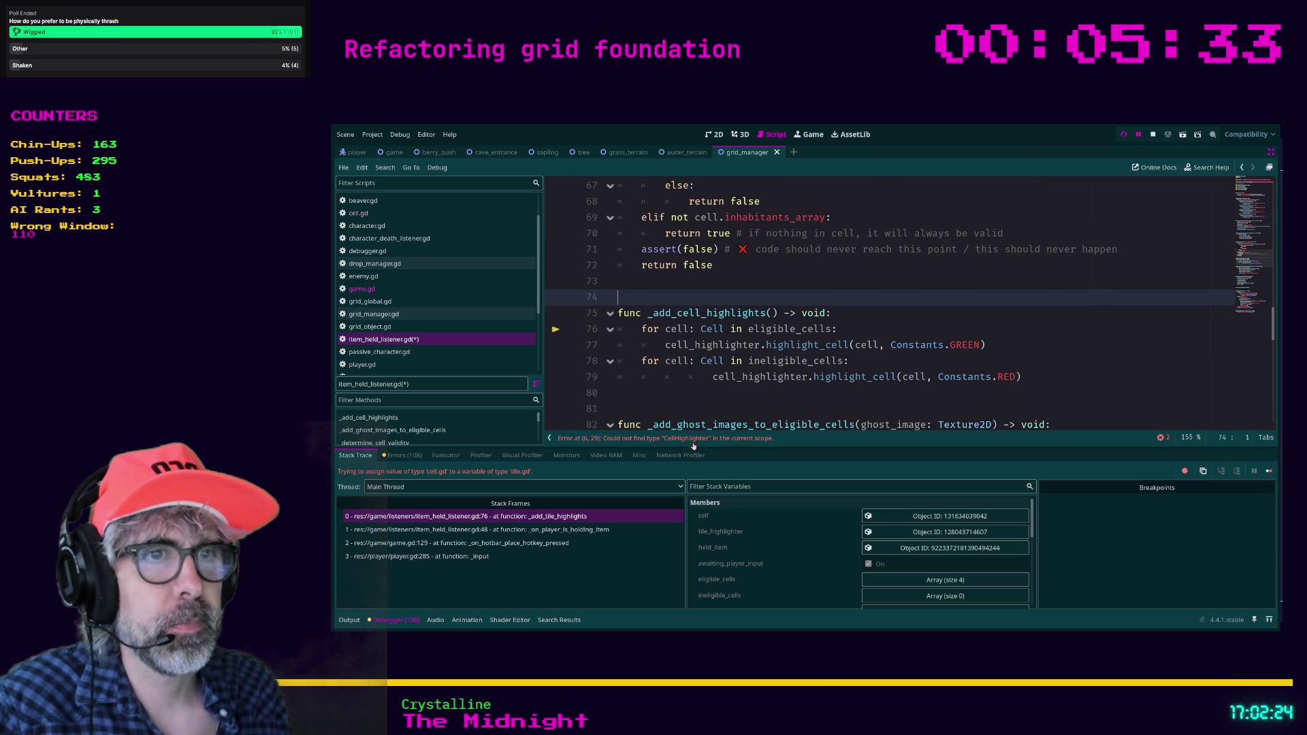
pyautogui.click(694, 443)
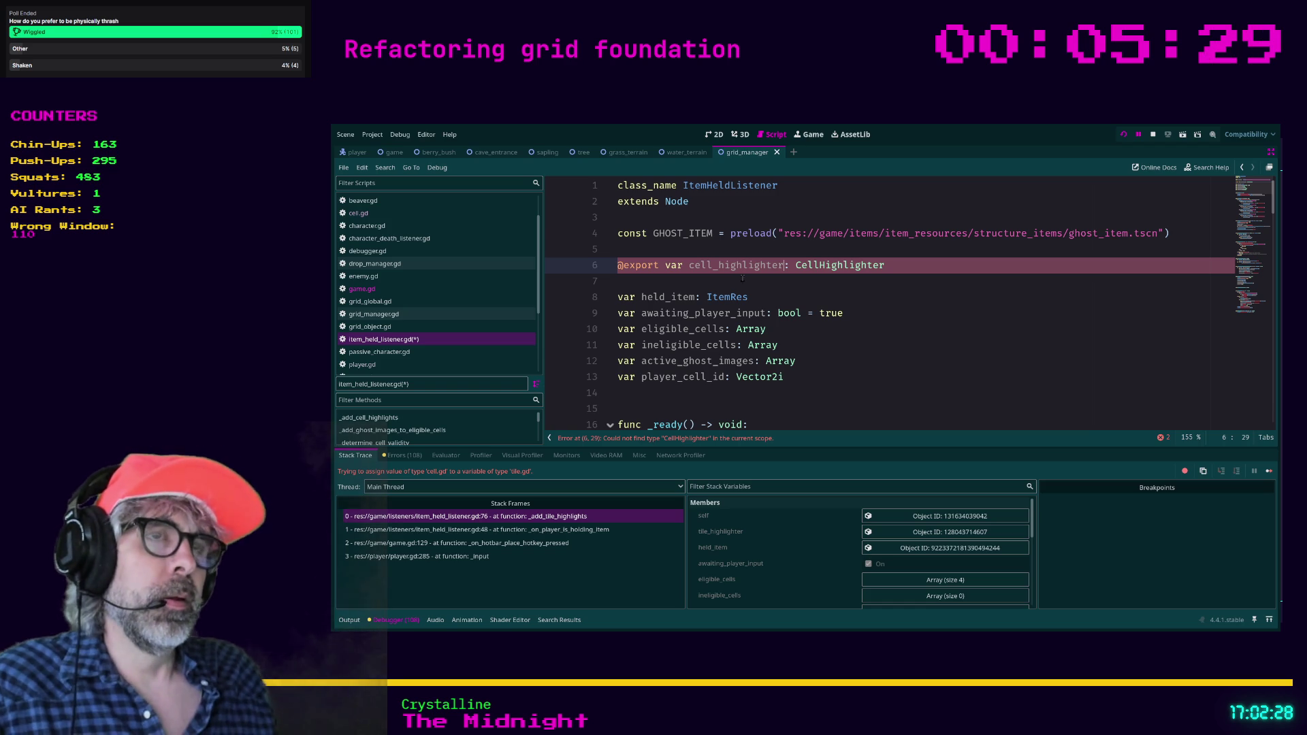
# Search all project files for tile_highlighter, confirming 0 matches remain.
pyautogui.click(781, 278)
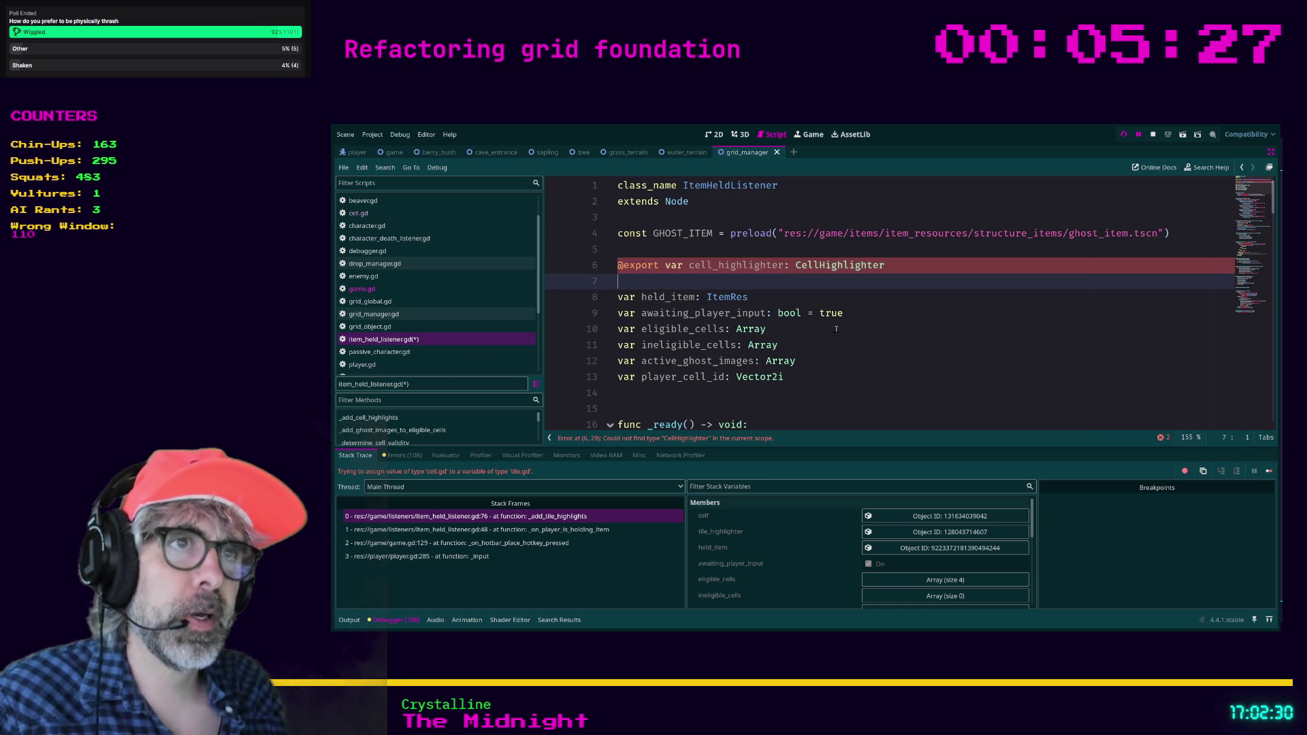
pyautogui.click(857, 345)
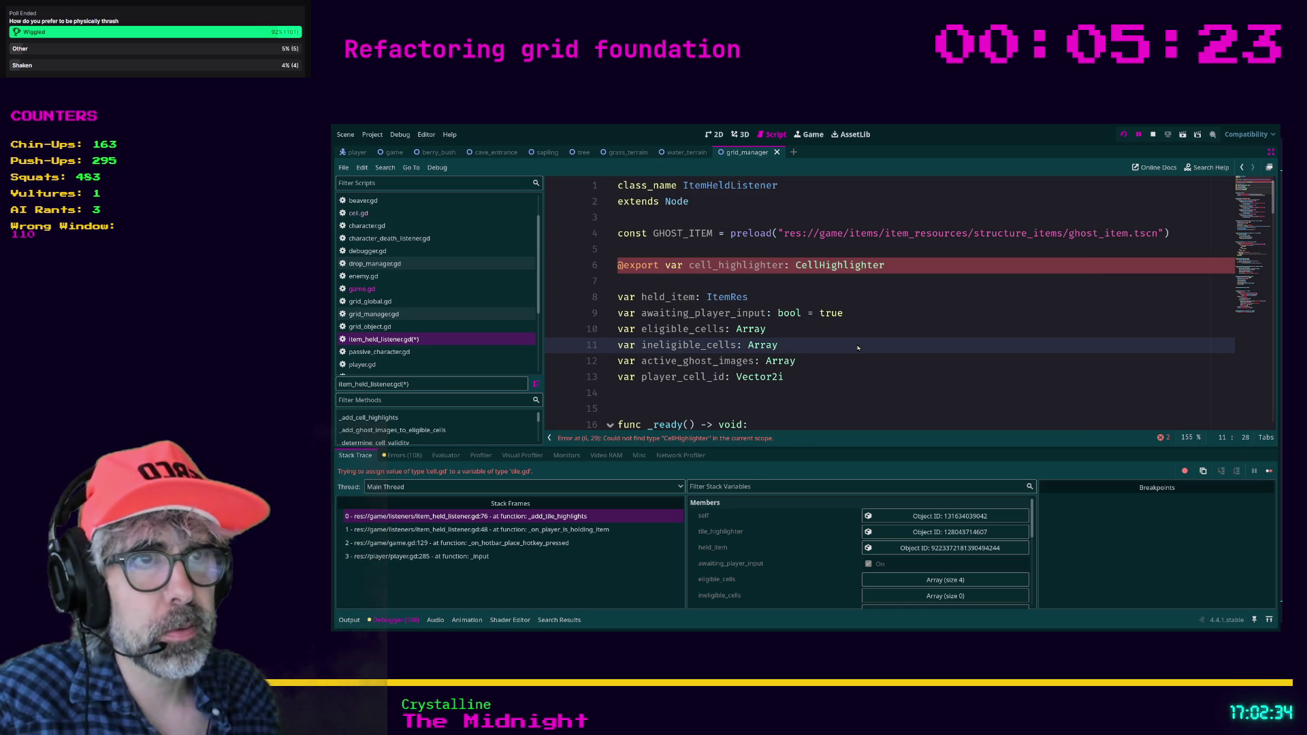
pyautogui.hotkey('ctrl', 'shift', 'f')
pyautogui.press('Return')
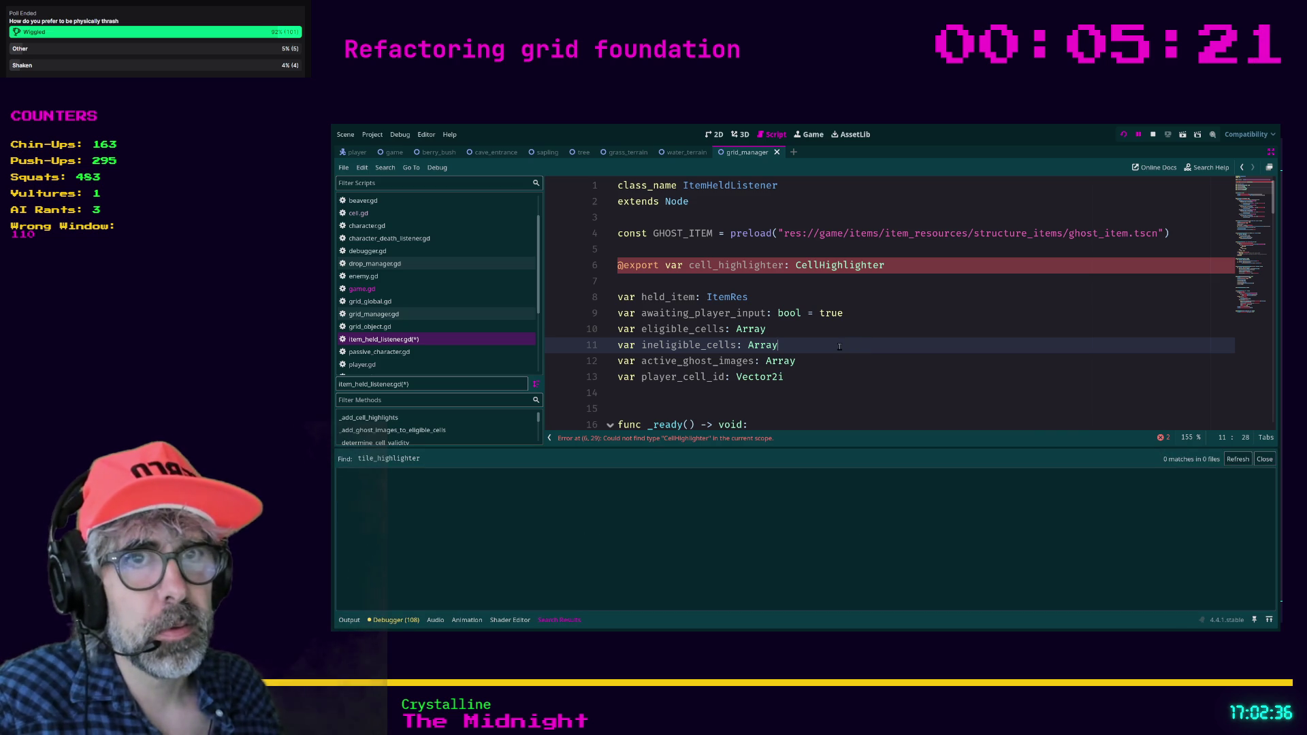
# Restore the docks and rename tile_highlighter.tscn to cell_highlighter, verifying with the cell_high filter.
pyautogui.hotkey('ctrl', 'shift', 'F11')
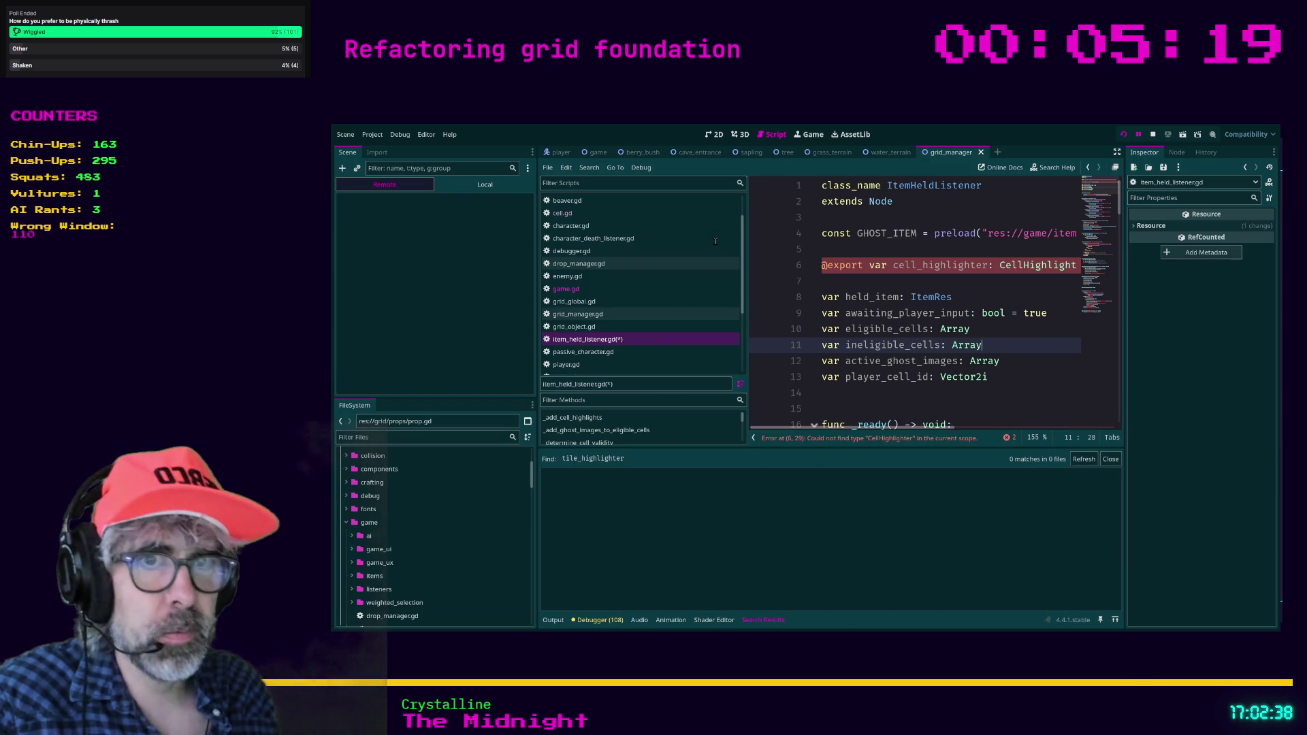
pyautogui.click(371, 439)
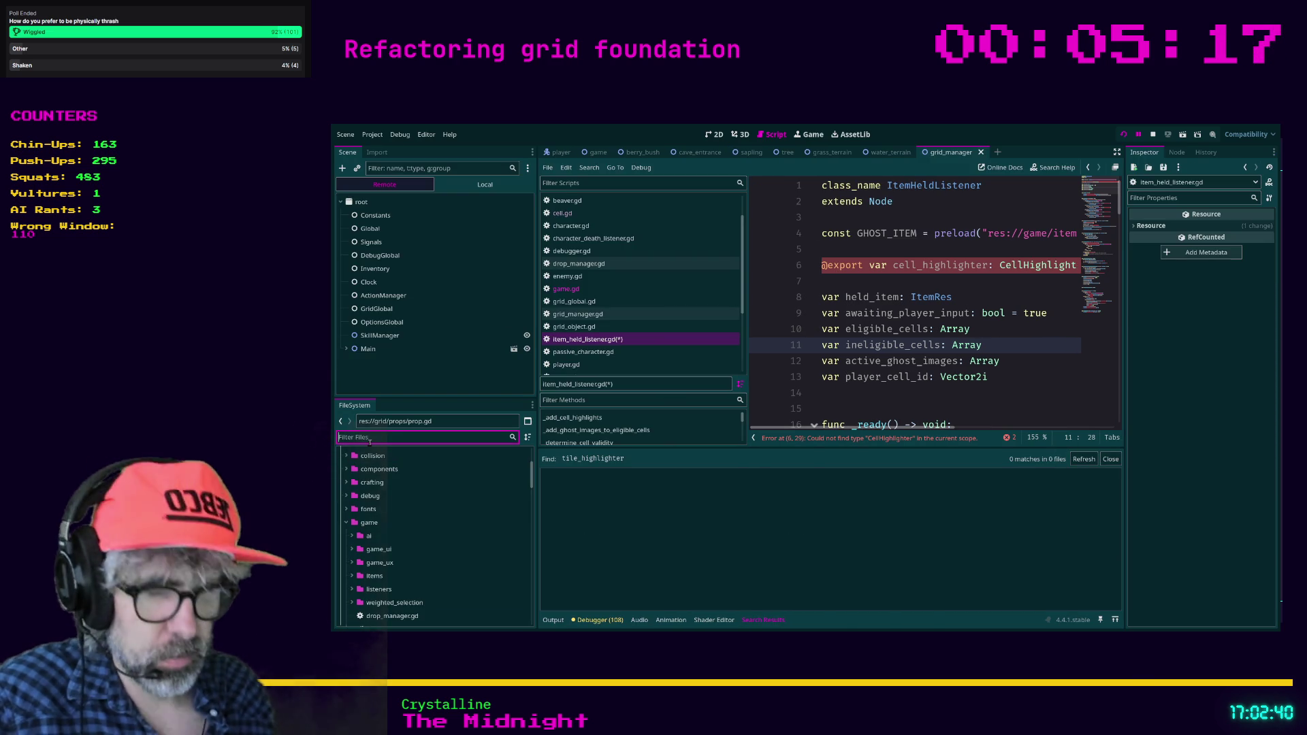
pyautogui.write('tile_hi')
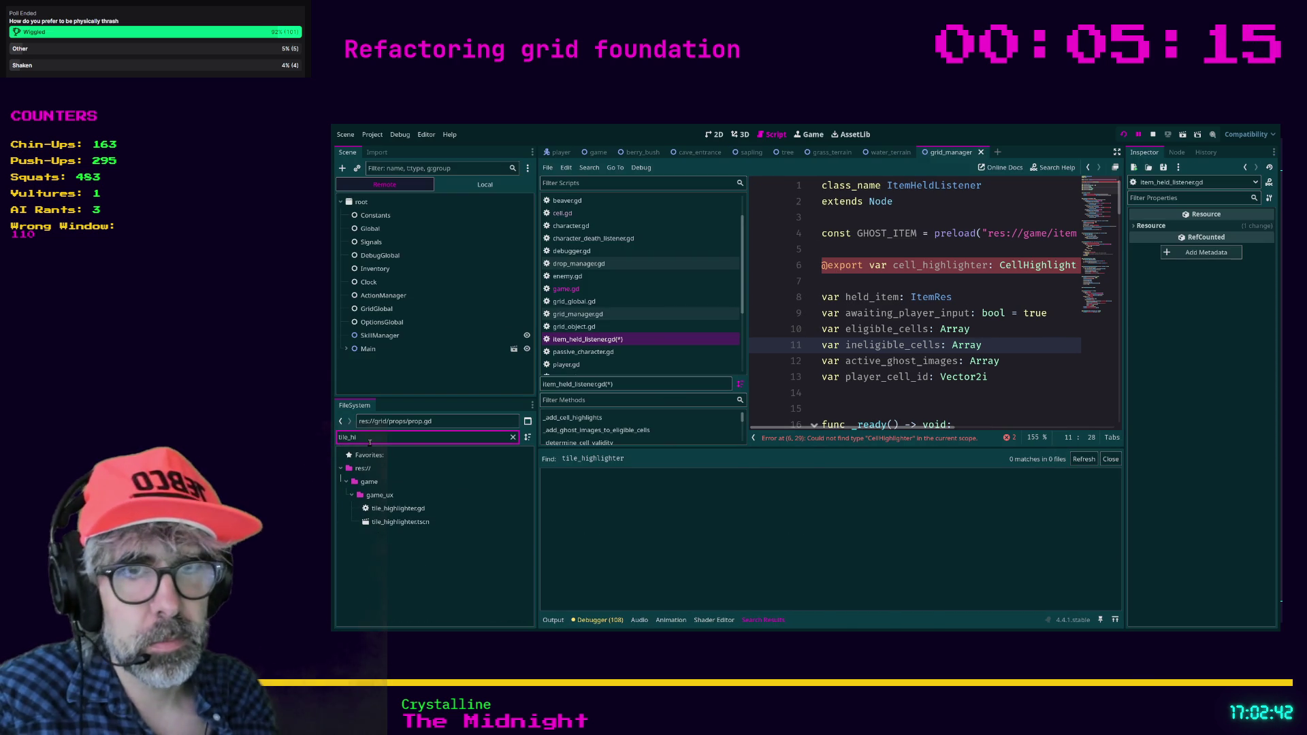
pyautogui.click(404, 522)
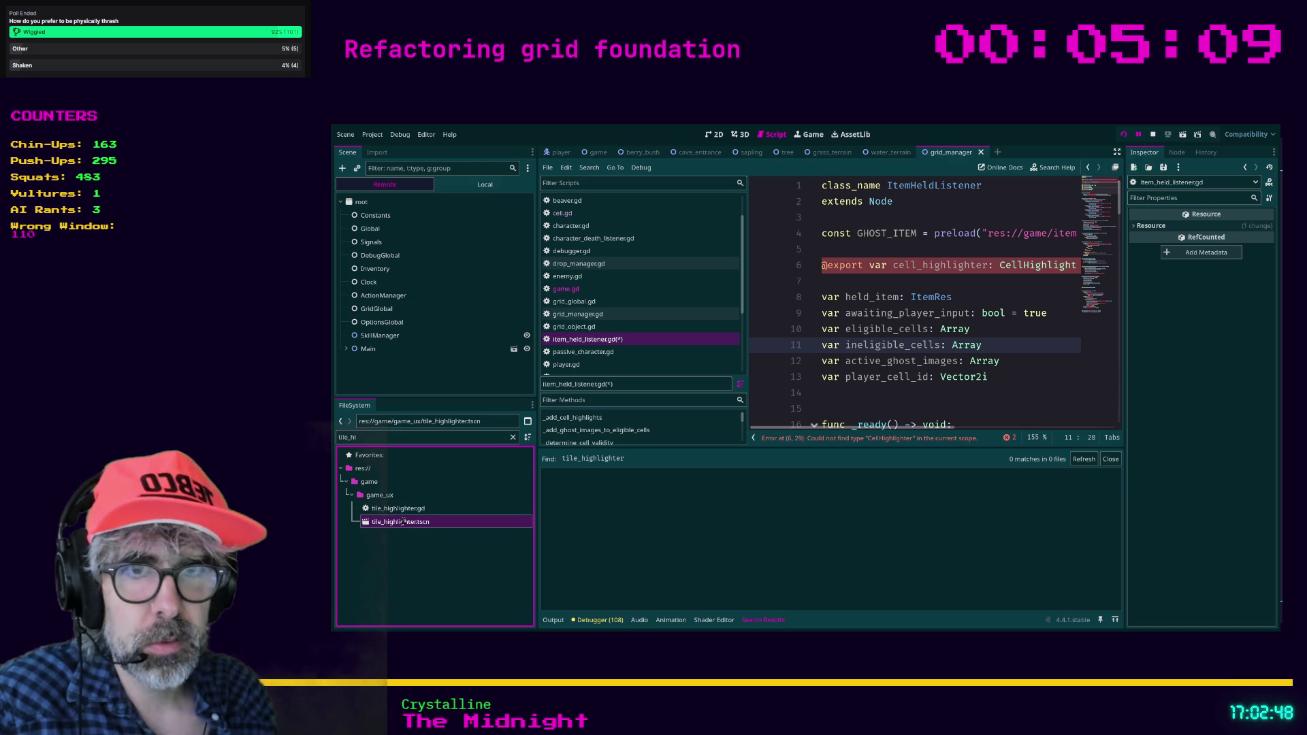
pyautogui.press('Delete')
pyautogui.press('Return')
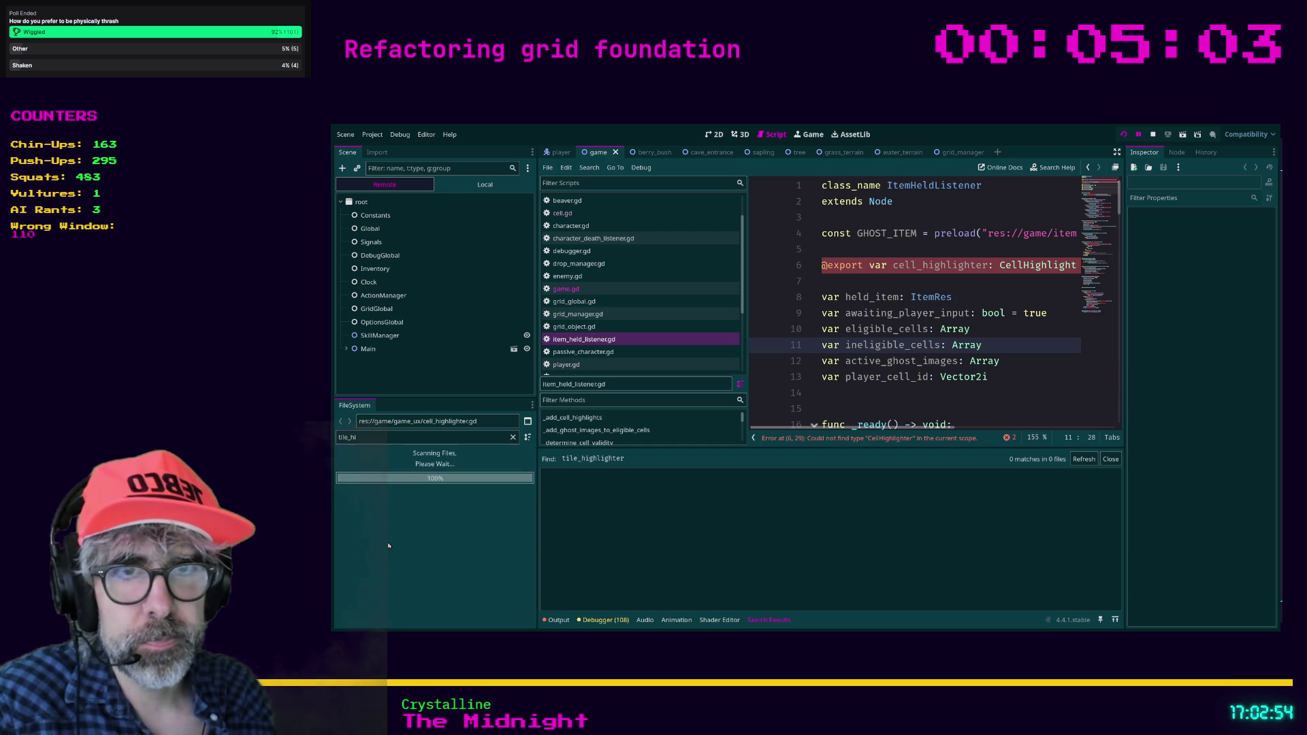
pyautogui.doubleClick(405, 437)
pyautogui.write('c')
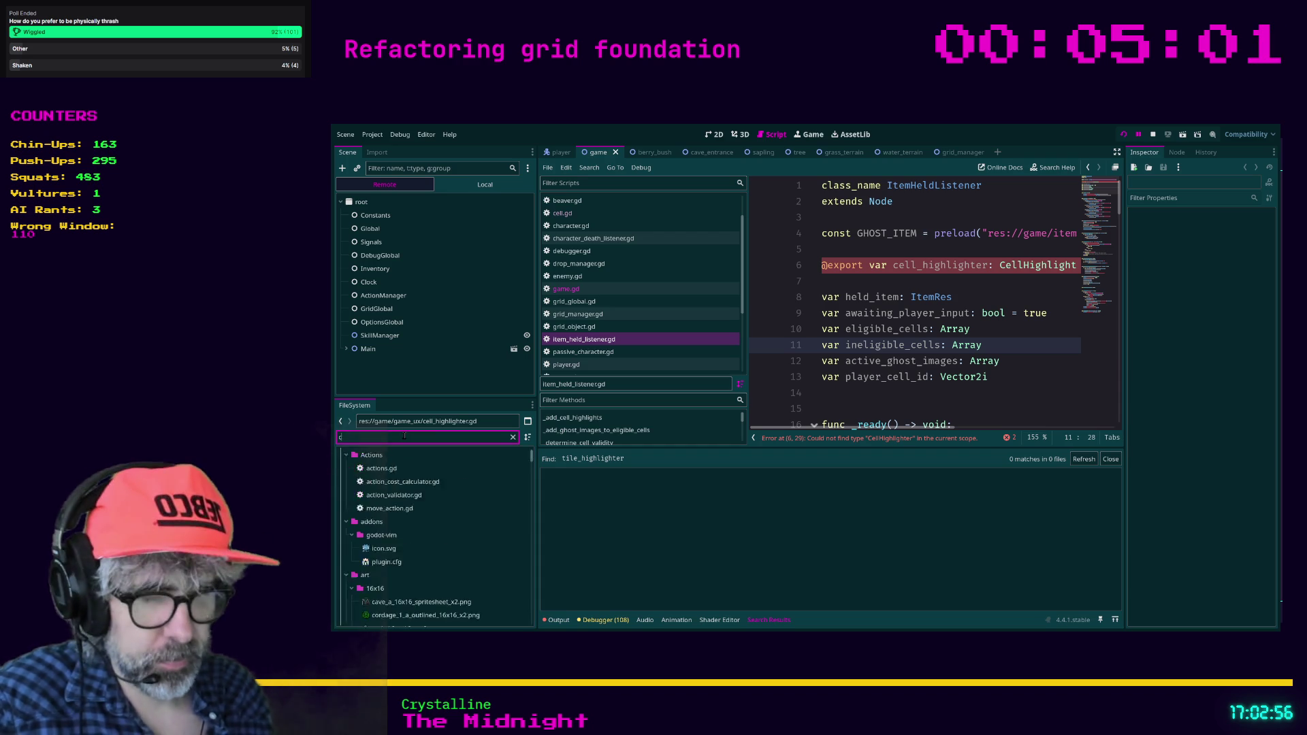
pyautogui.write('ell_high')
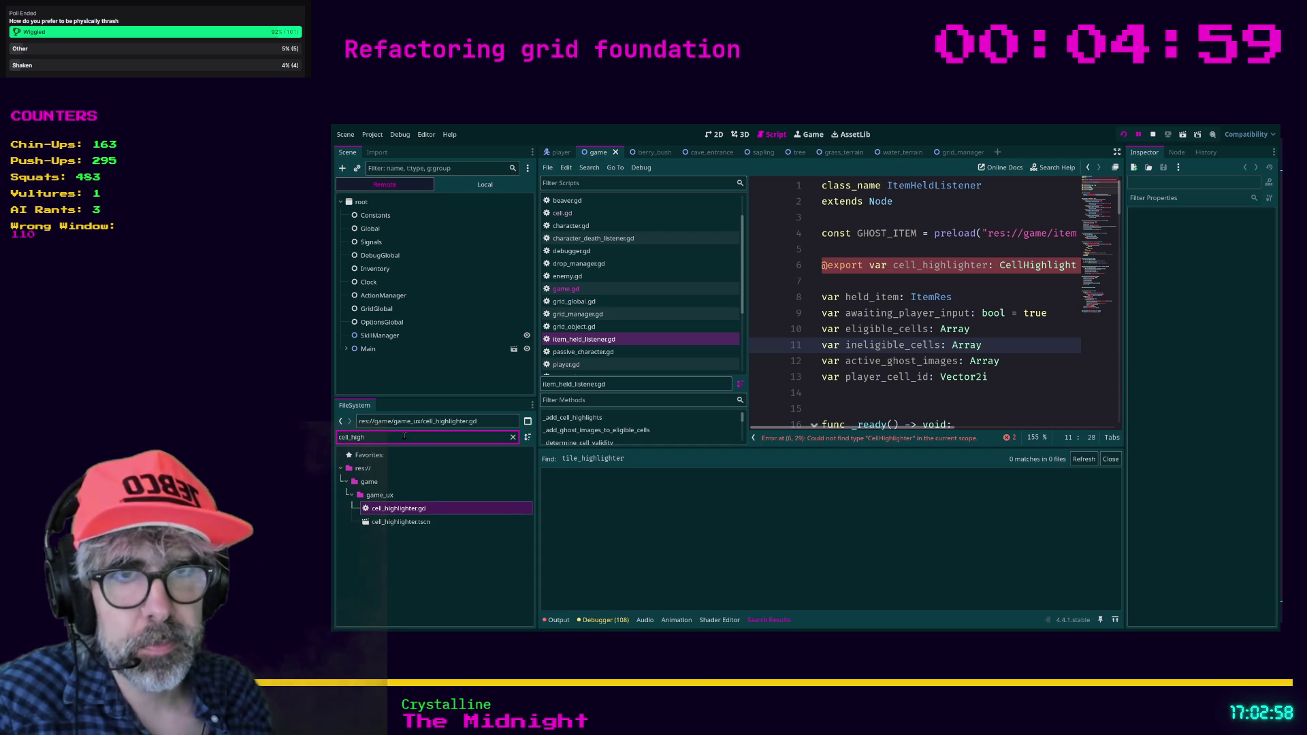
# Change the class name in cell_highlighter.gd from TileHighlighter to CellHighlighter.
pyautogui.doubleClick(399, 508)
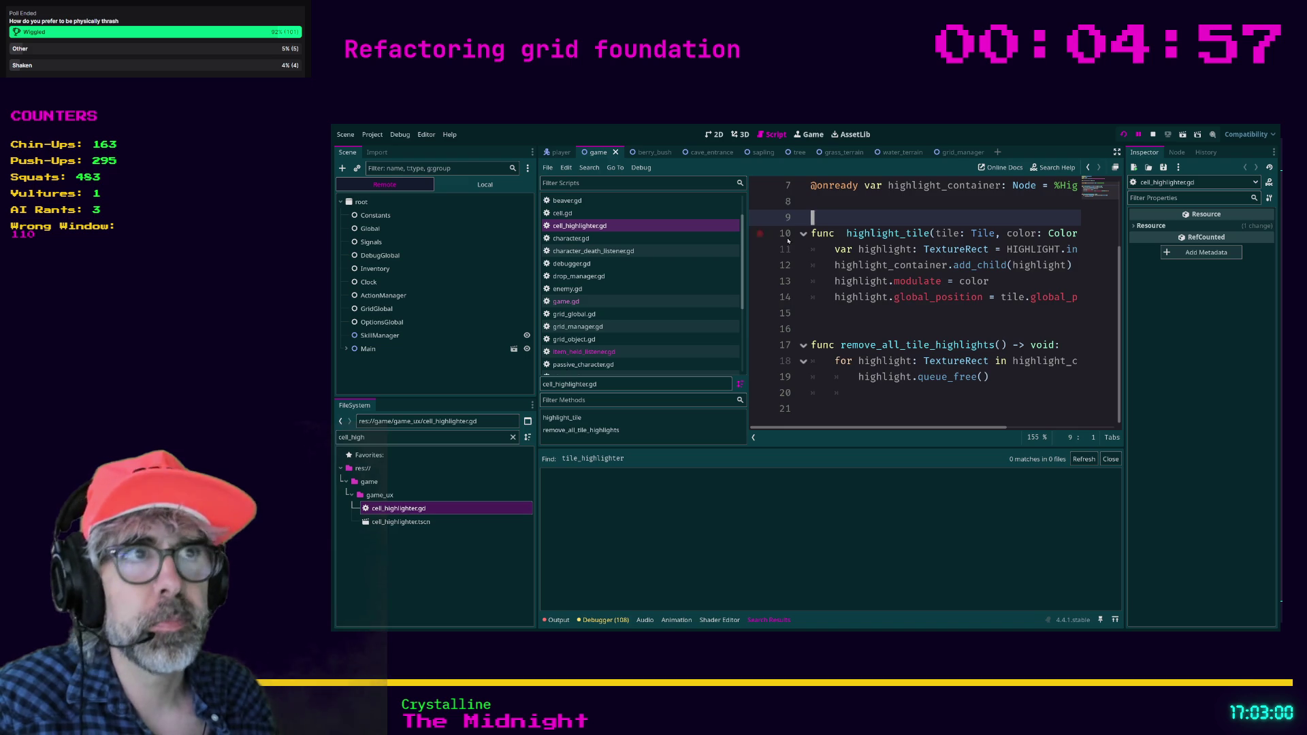
pyautogui.scroll(2, 788, 239)
pyautogui.click(912, 186)
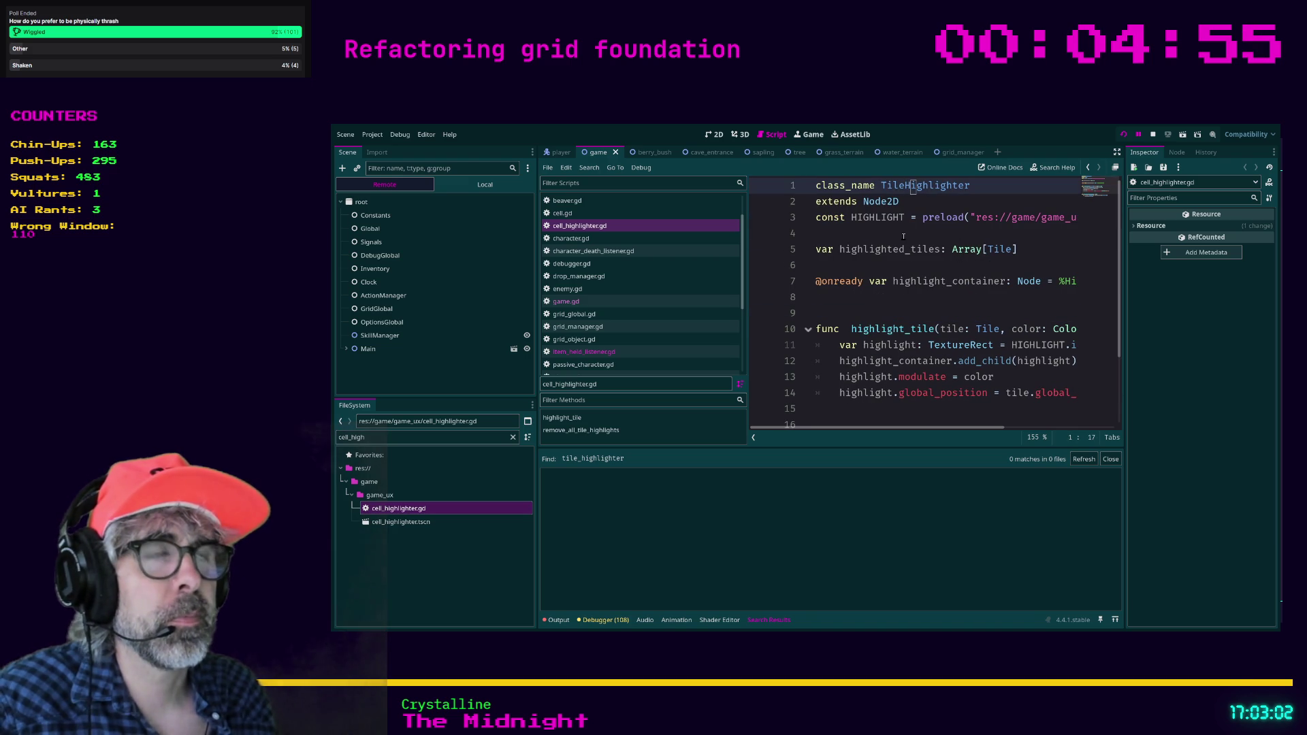
pyautogui.press('Left')
pyautogui.press('Delete')
pyautogui.press('Delete')
pyautogui.press('Delete')
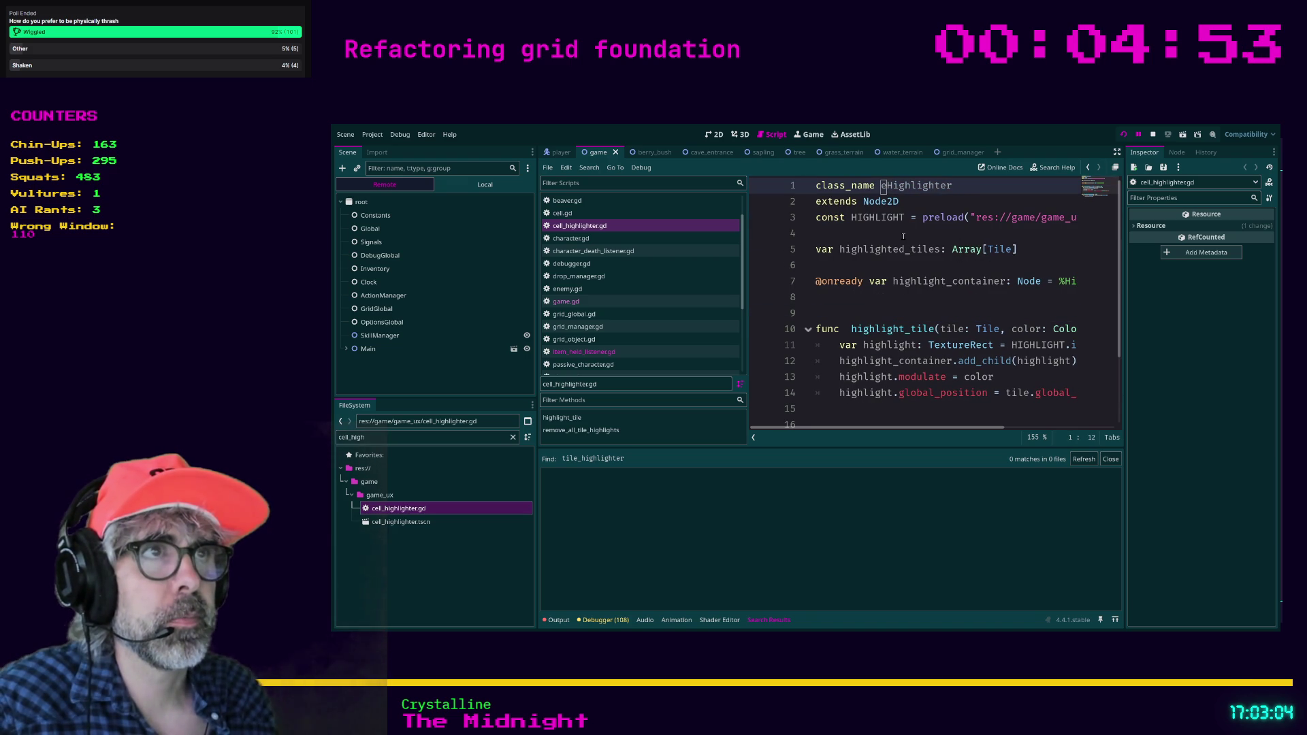
pyautogui.write('Cell')
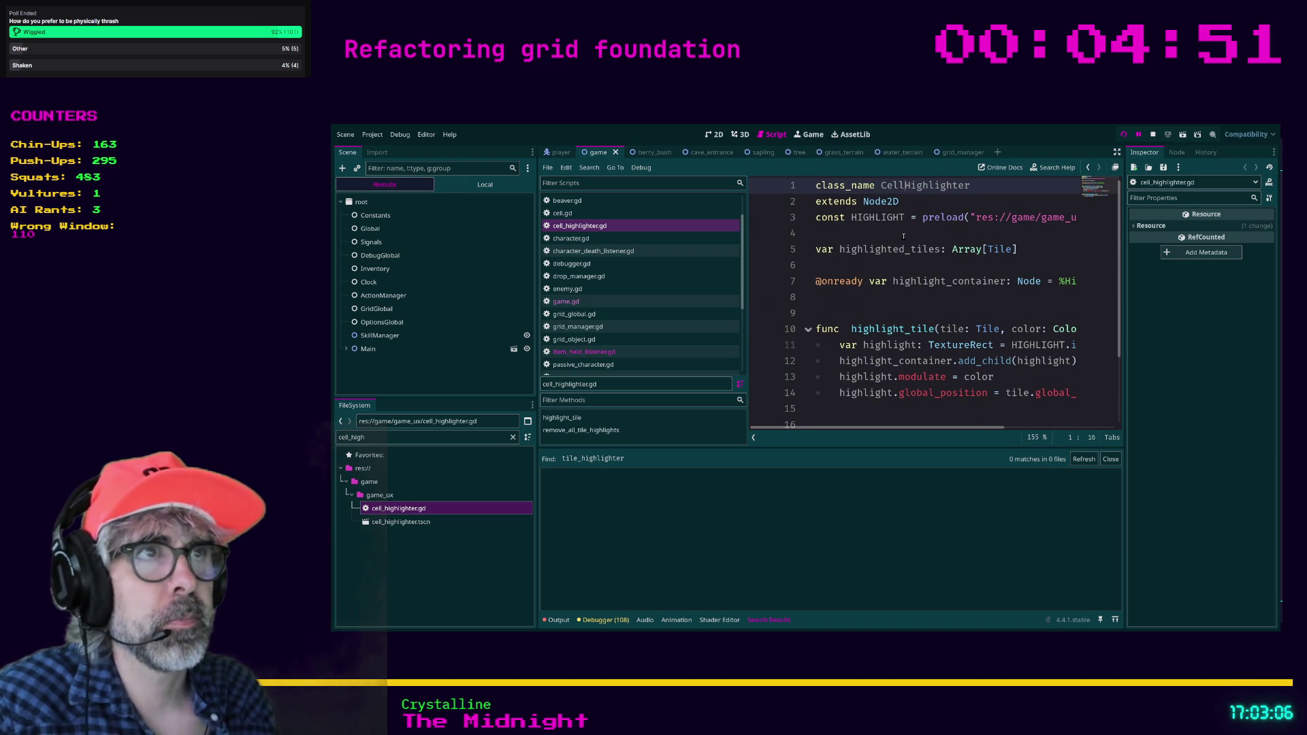
pyautogui.click(924, 233)
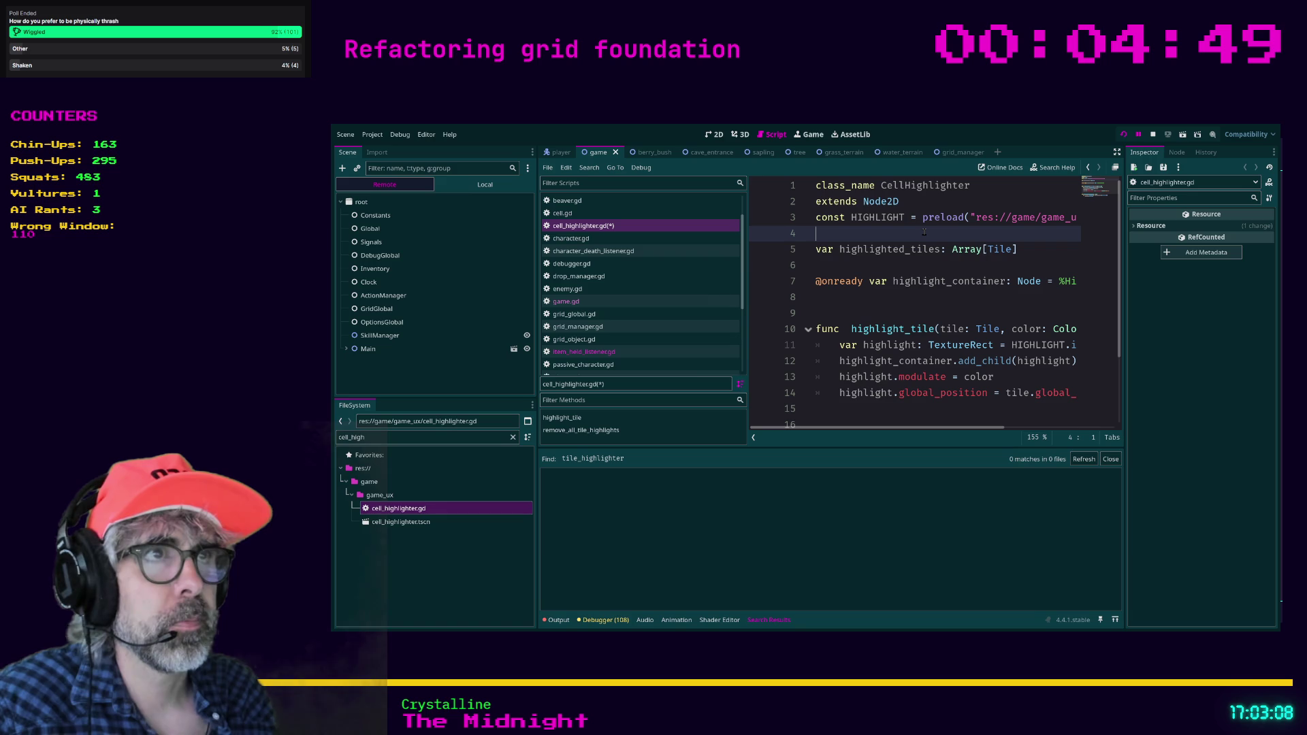
# Save the script and open the cell_highlighter.tscn scene in its own tab.
pyautogui.hotkey('ctrl', 's')
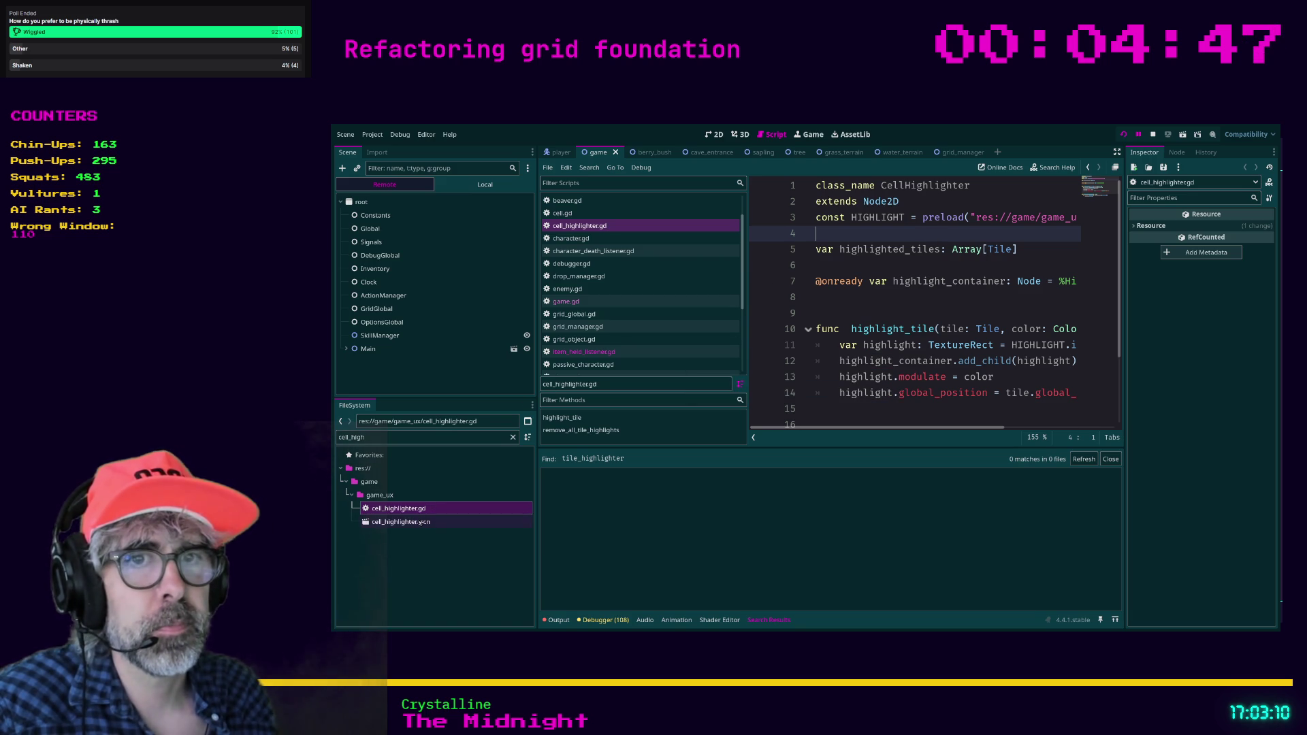
pyautogui.click(419, 522)
pyautogui.doubleClick(409, 522)
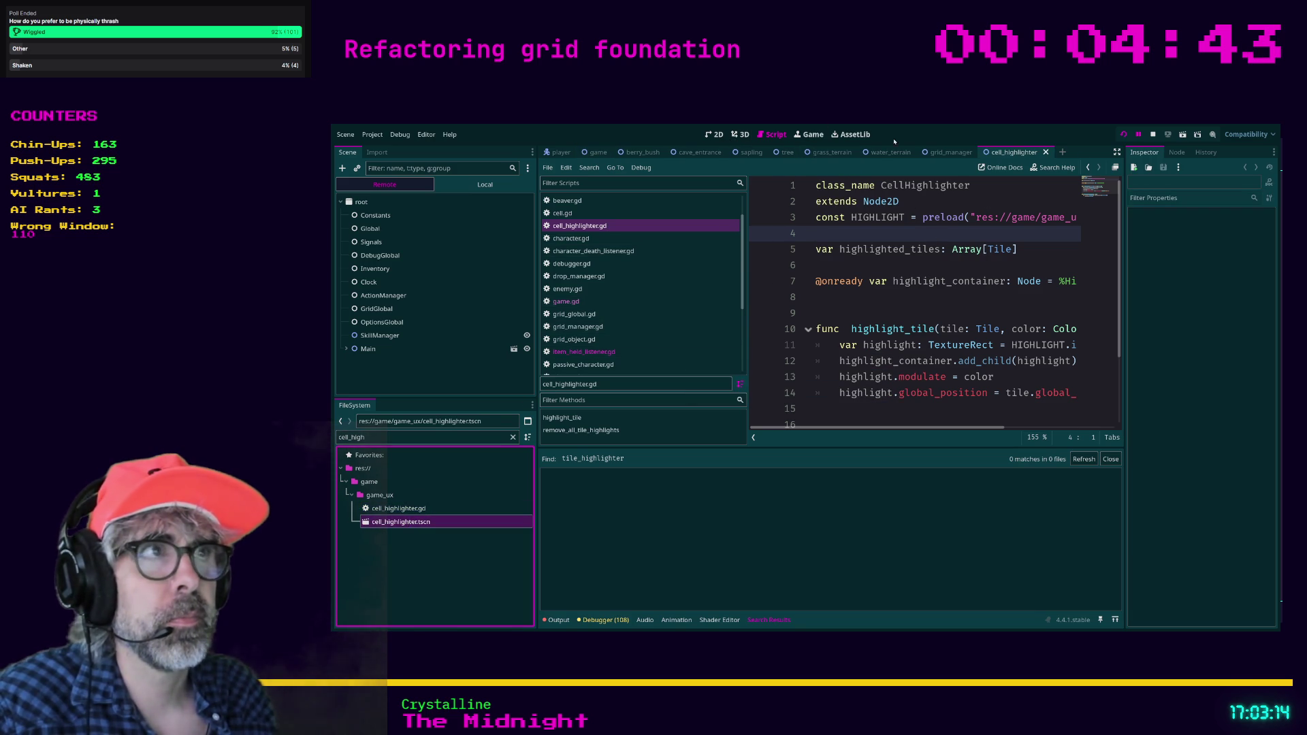
# Stop the game, rename the TileHighlighter root node to CellHighlighter, and save the scene.
pyautogui.click(1152, 135)
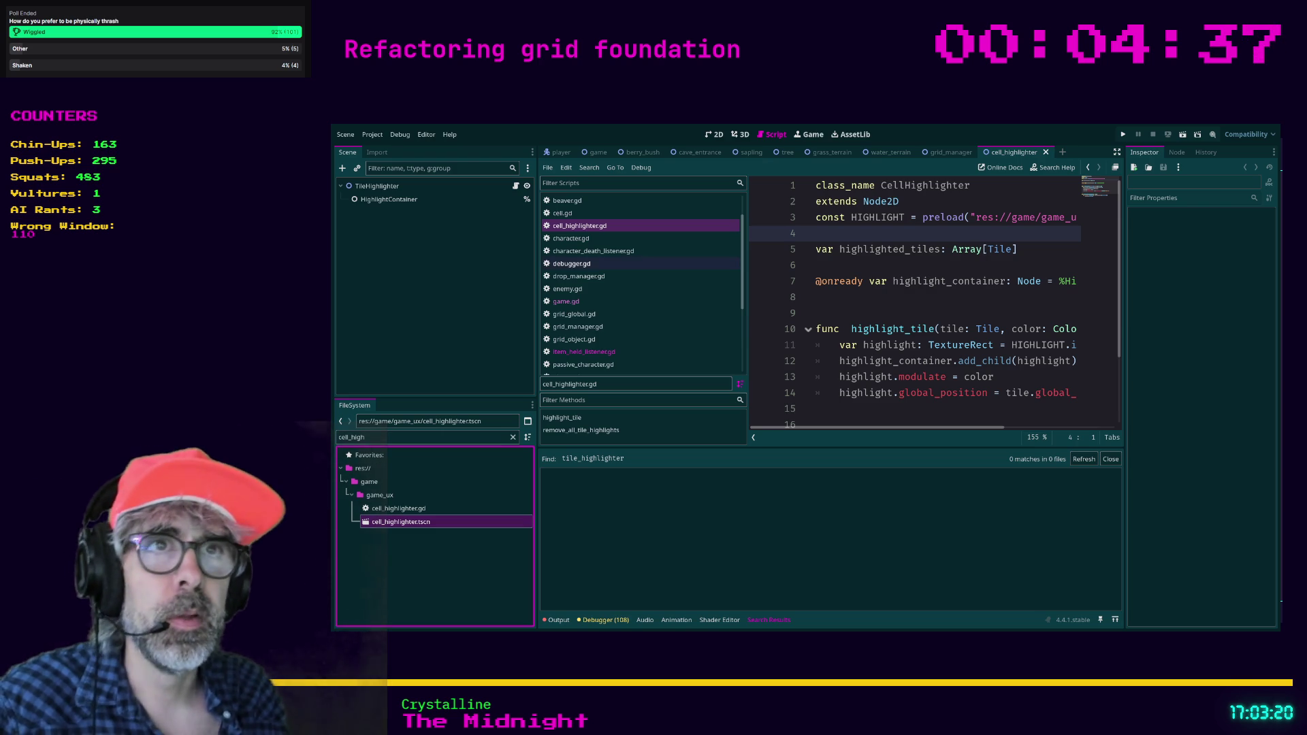
pyautogui.click(388, 188)
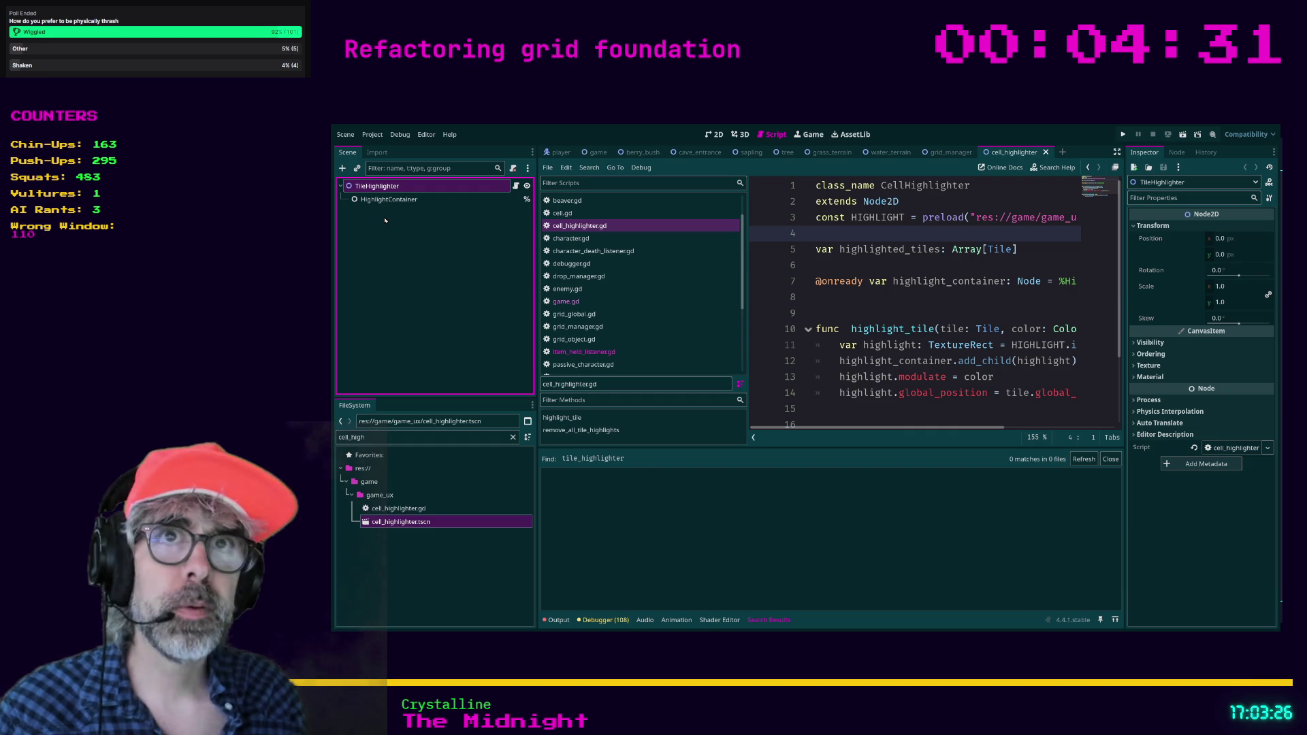
pyautogui.write('Cell')
pyautogui.press('Return')
pyautogui.click(885, 312)
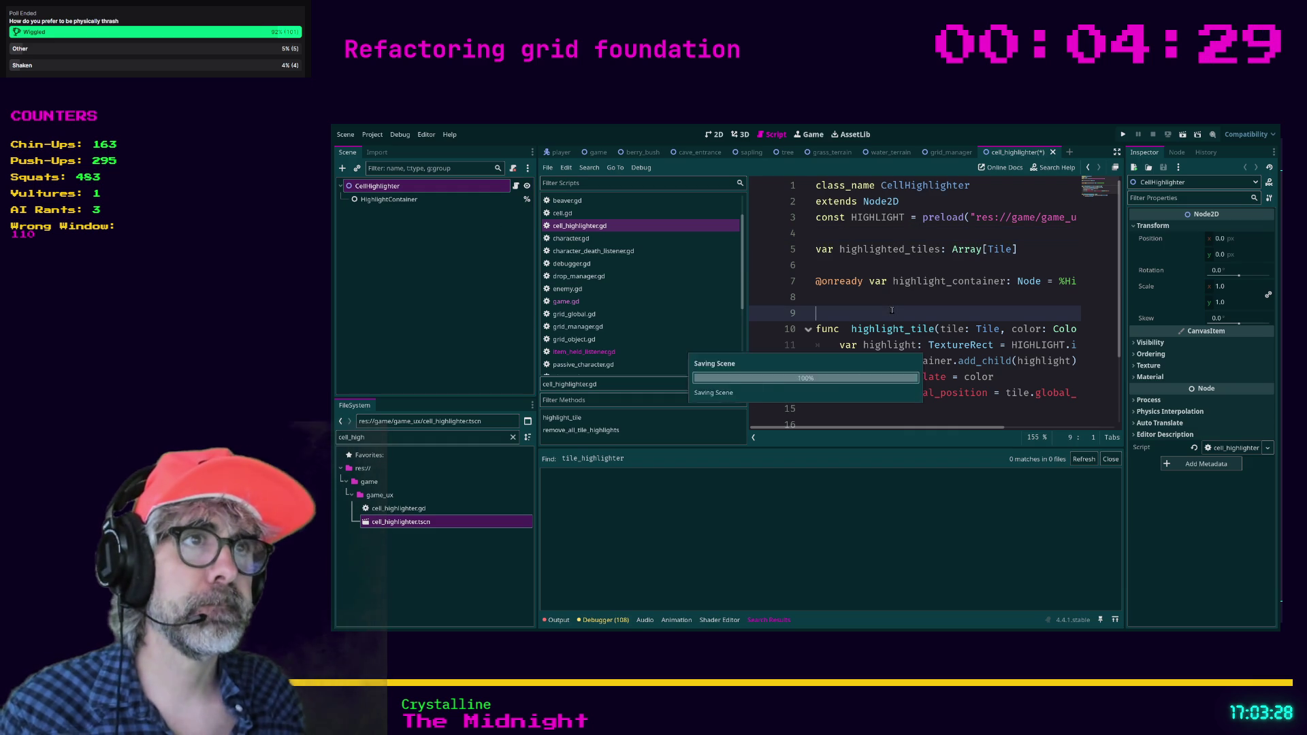
pyautogui.hotkey('ctrl', 's')
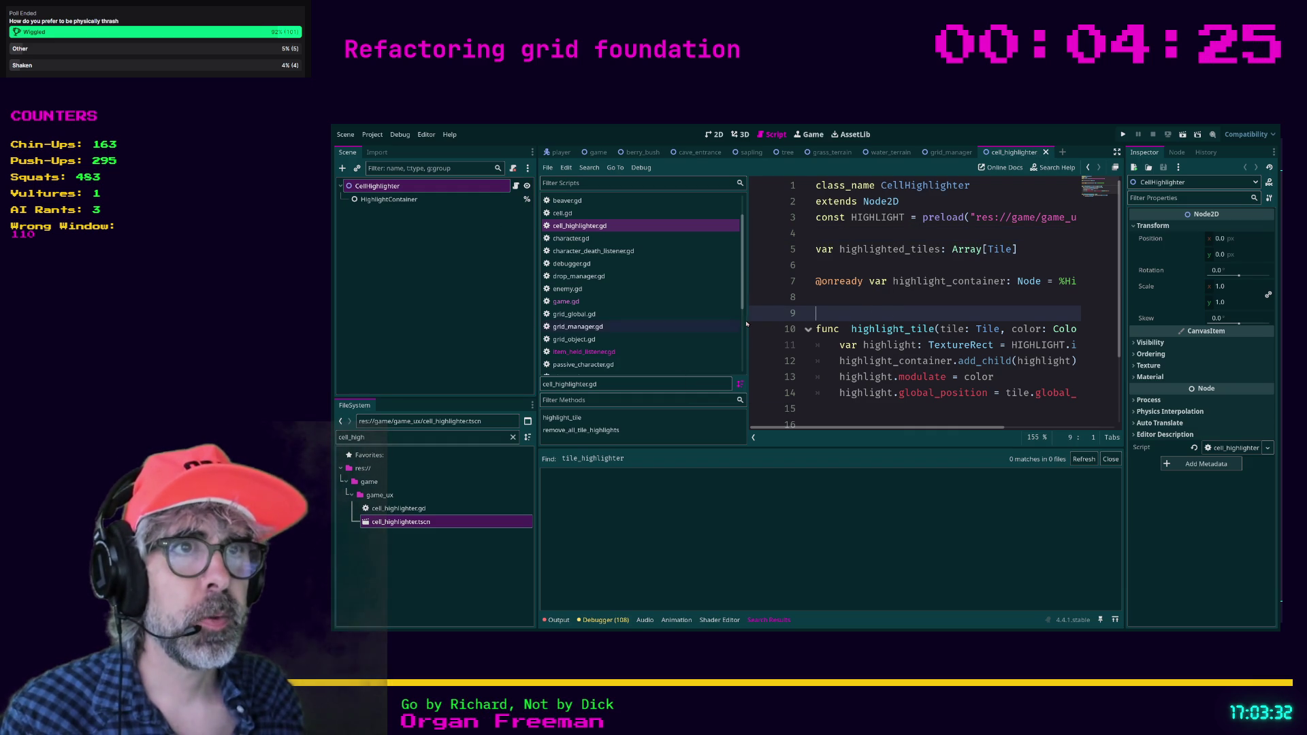
# Rename the highlighted_tiles variable to highlighted_cells with Cell as its array element type.
pyautogui.moveTo(747, 324); pyautogui.dragTo(672, 317)
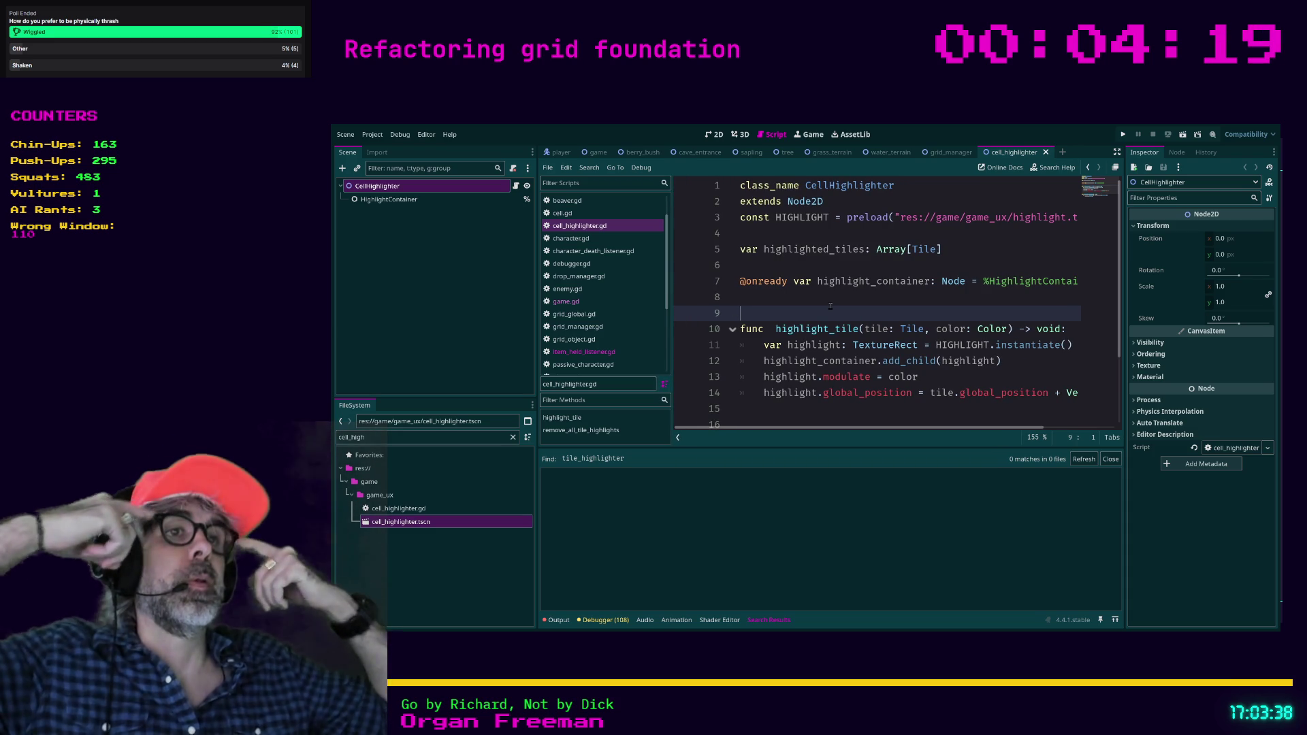
pyautogui.click(866, 249)
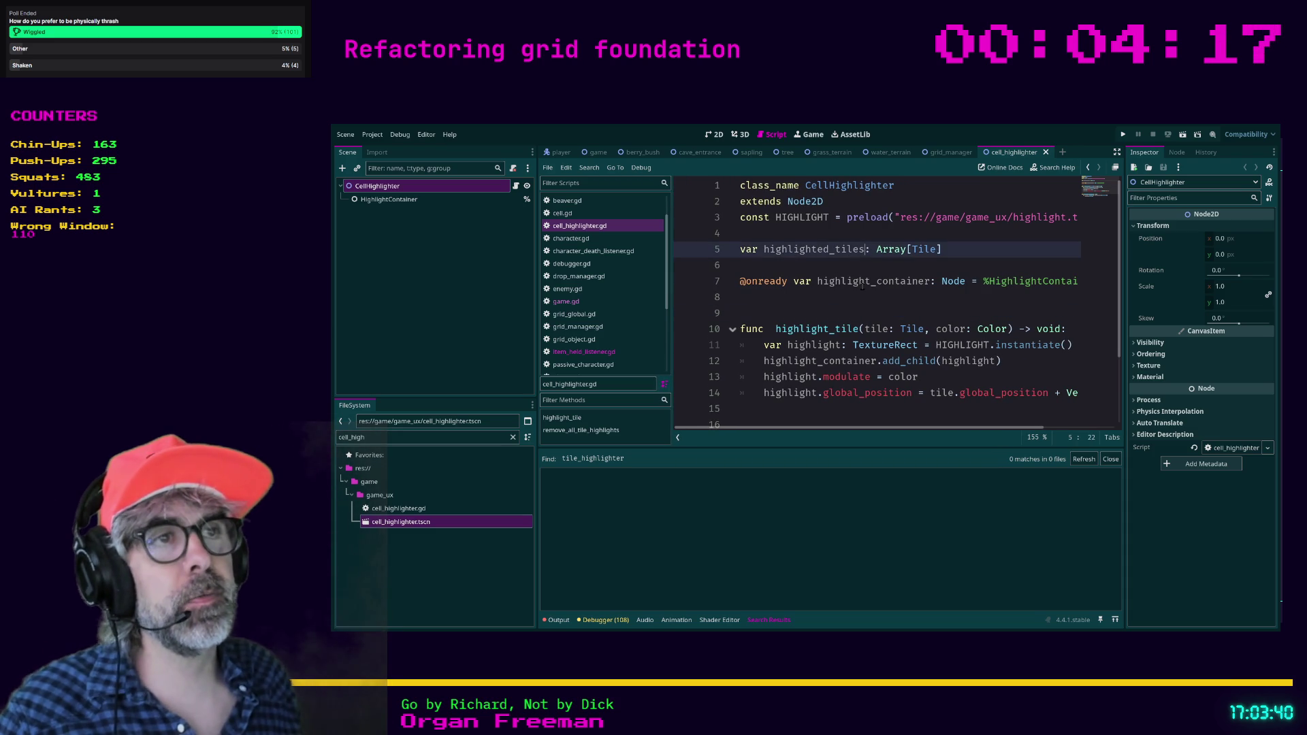
pyautogui.press('BackSpace')
pyautogui.press('BackSpace')
pyautogui.press('BackSpace')
pyautogui.write('ce')
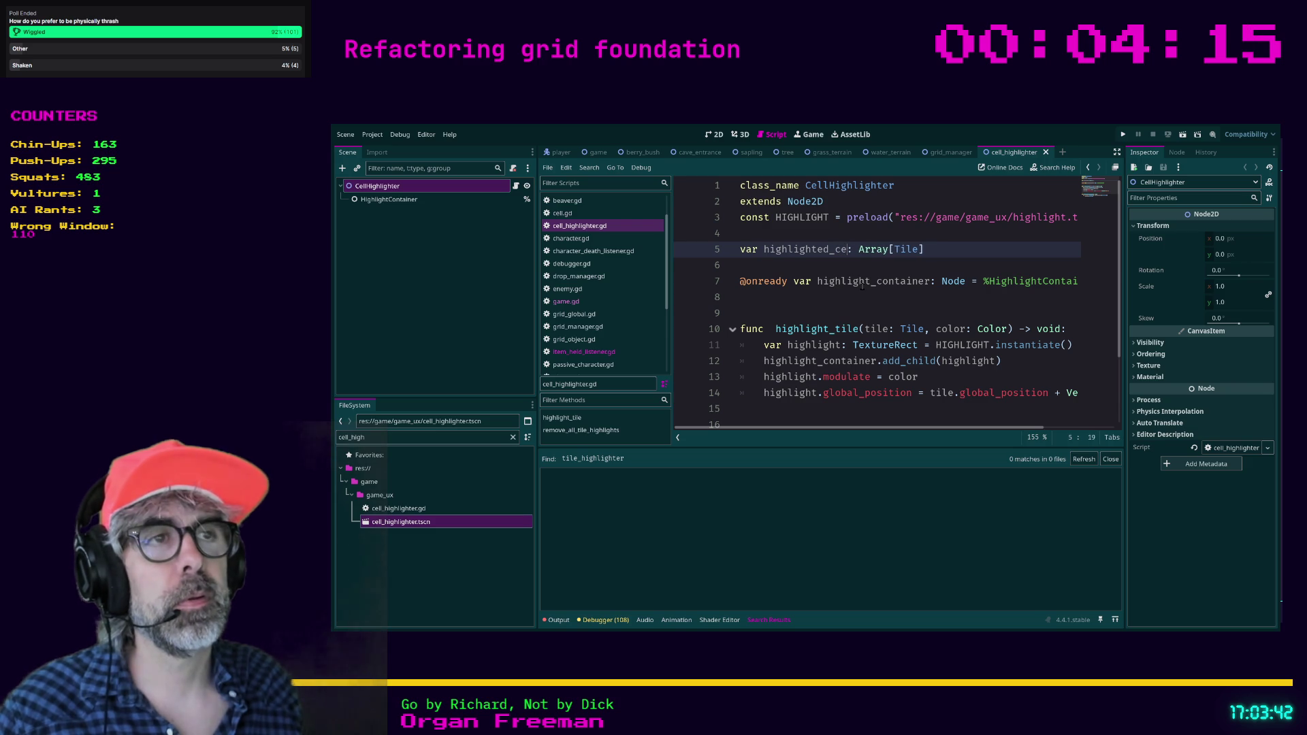
pyautogui.write('lls')
pyautogui.press('Right')
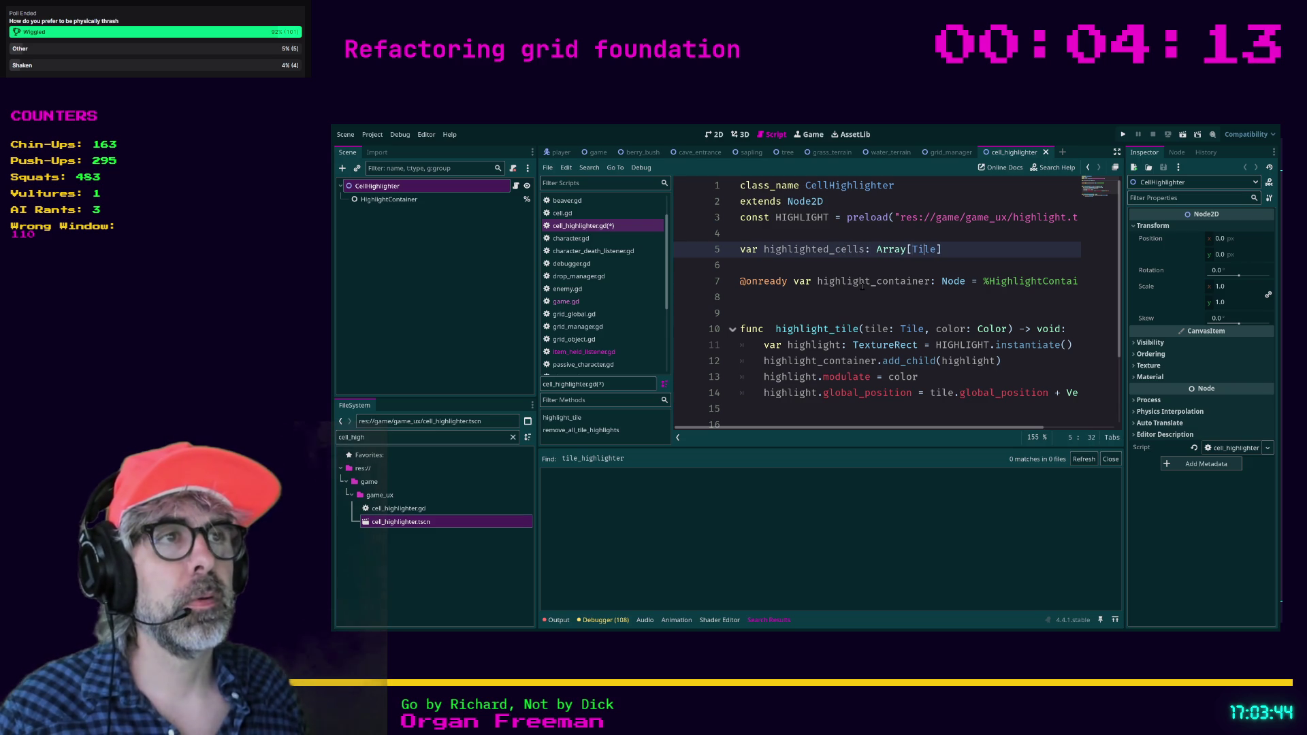
pyautogui.hotkey('ctrl', 'Left')
pyautogui.hotkey('ctrl', 'shift', 'Right')
pyautogui.write('ce')
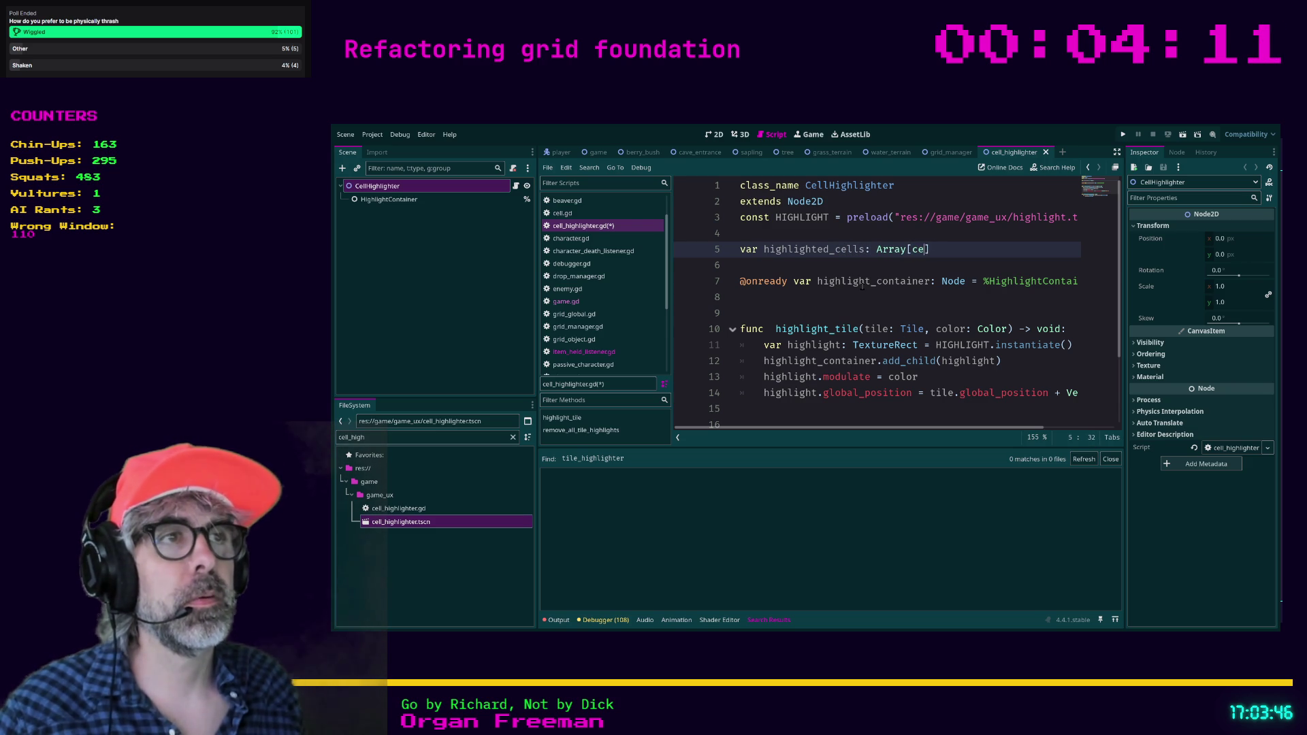
pyautogui.press('BackSpace')
pyautogui.press('BackSpace')
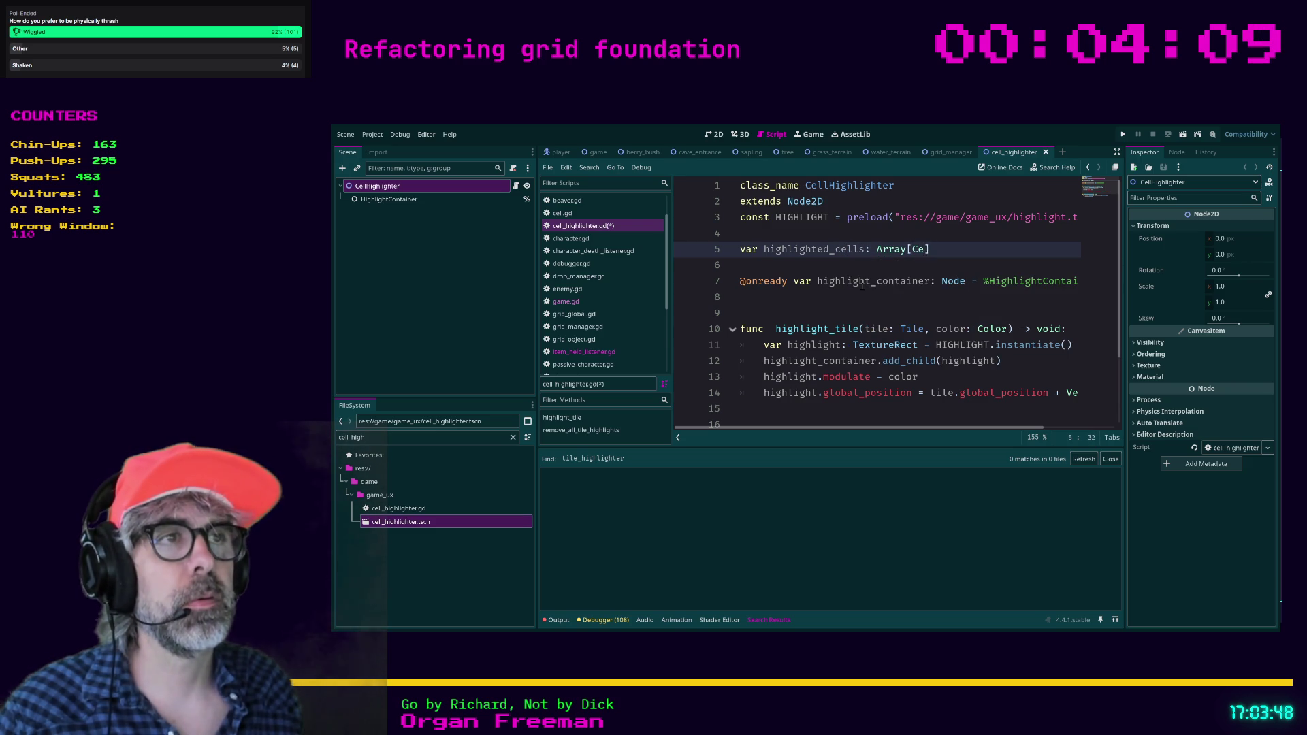
pyautogui.press('Return')
# In full-window script view, rename highlight_tile to highlight_cell and its tile parameter to cell.
pyautogui.click(763, 300)
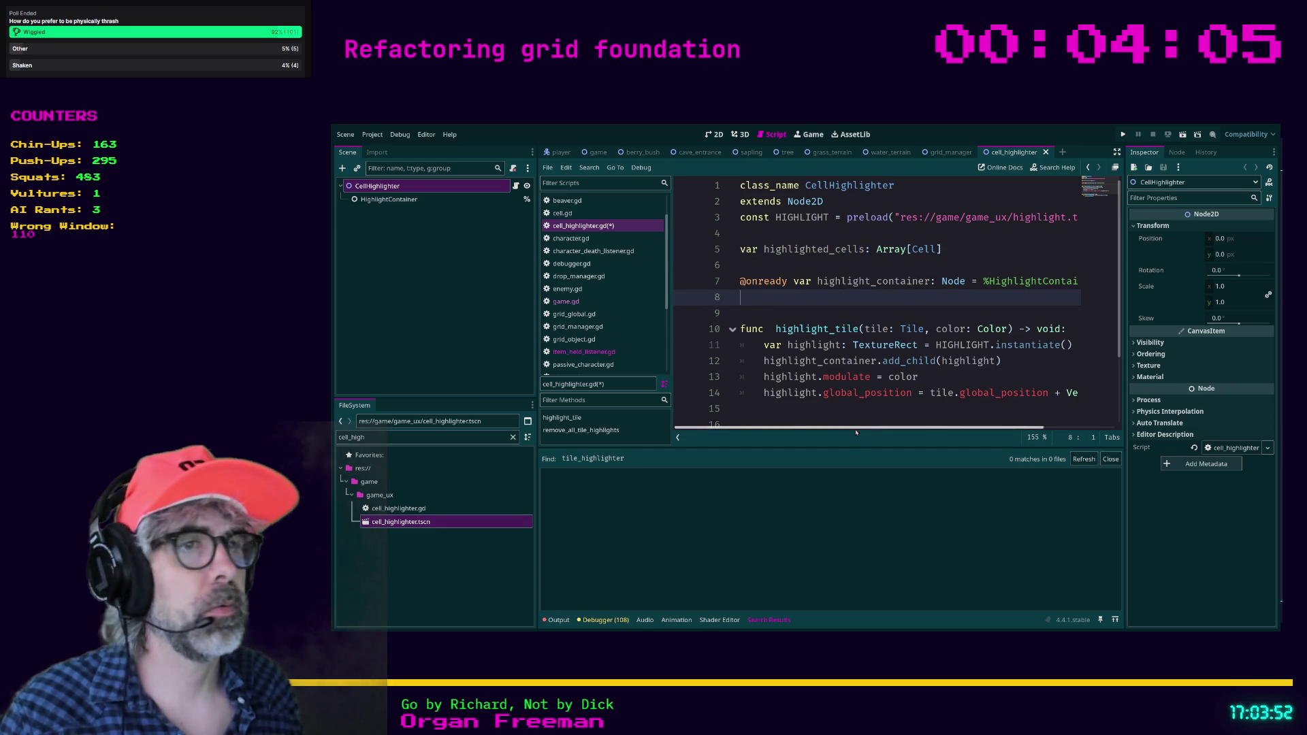
pyautogui.moveTo(851, 428)
pyautogui.mouseDown()
pyautogui.moveTo(866, 428)
pyautogui.moveTo(851, 427)
pyautogui.mouseUp()
pyautogui.click(749, 411)
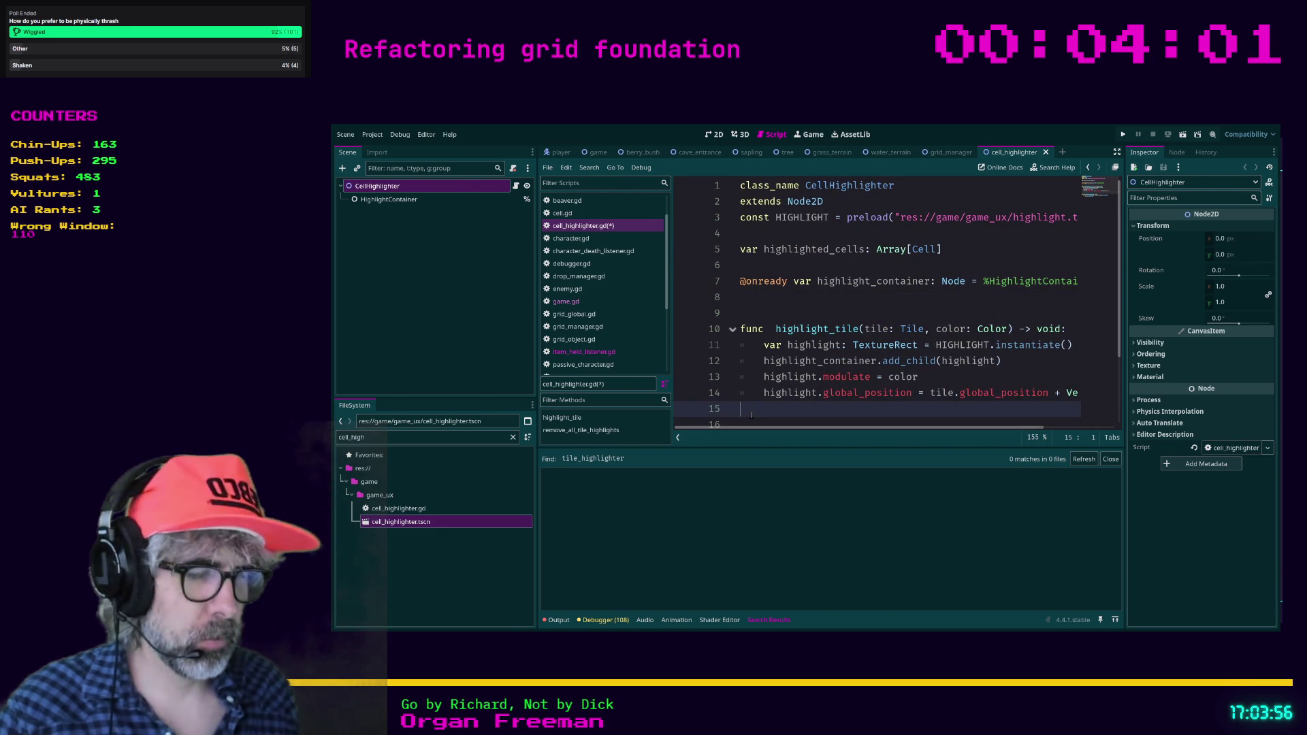
pyautogui.hotkey('ctrl', 'shift', 'F11')
pyautogui.click(652, 328)
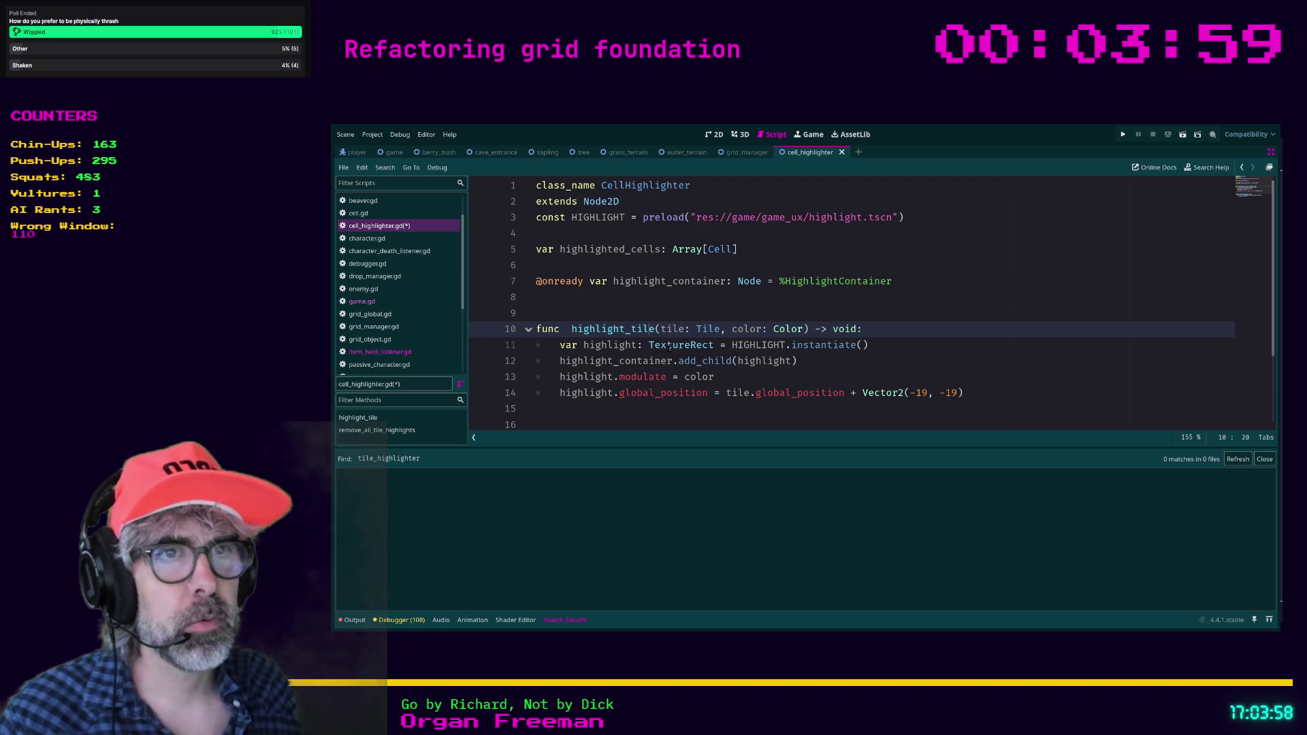
pyautogui.press('BackSpace')
pyautogui.press('BackSpace')
pyautogui.press('BackSpace')
pyautogui.press('BackSpace')
pyautogui.write('cell')
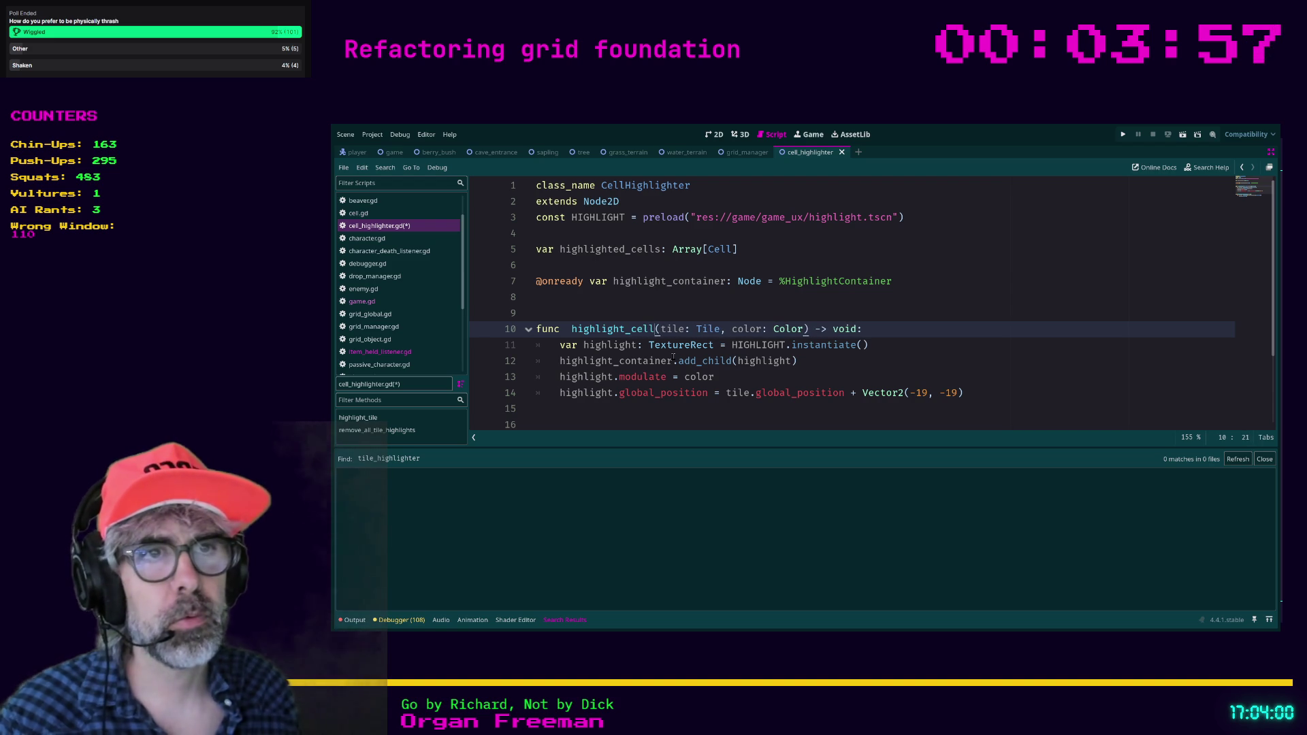
pyautogui.press('Right')
pyautogui.press('Right')
pyautogui.press('Right')
pyautogui.hotkey('ctrl', 'Left')
pyautogui.hotkey('ctrl', 'shift', 'Right')
pyautogui.write('cell')
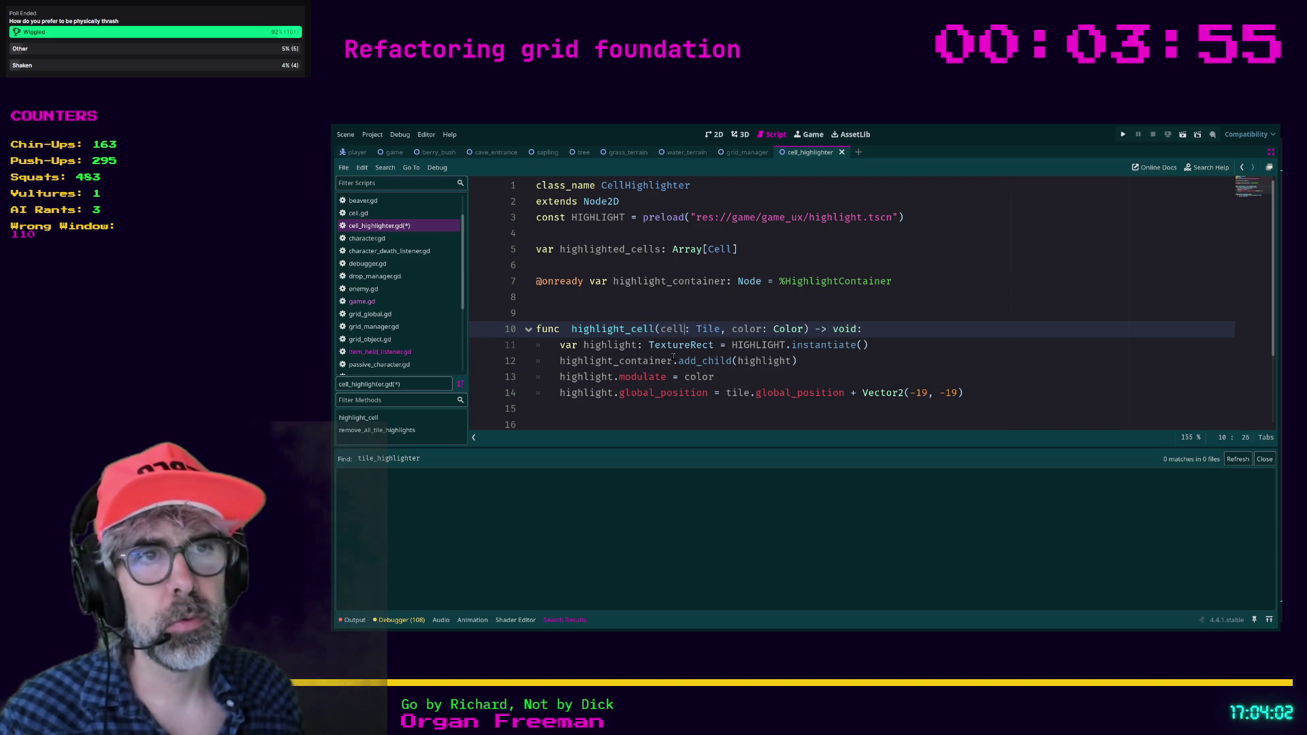
# Change the parameter's type to Cell and the tile reference on line 14 to cell.
pyautogui.press('Right')
pyautogui.hotkey('ctrl', 'Left')
pyautogui.hotkey('ctrl', 'shift', 'Right')
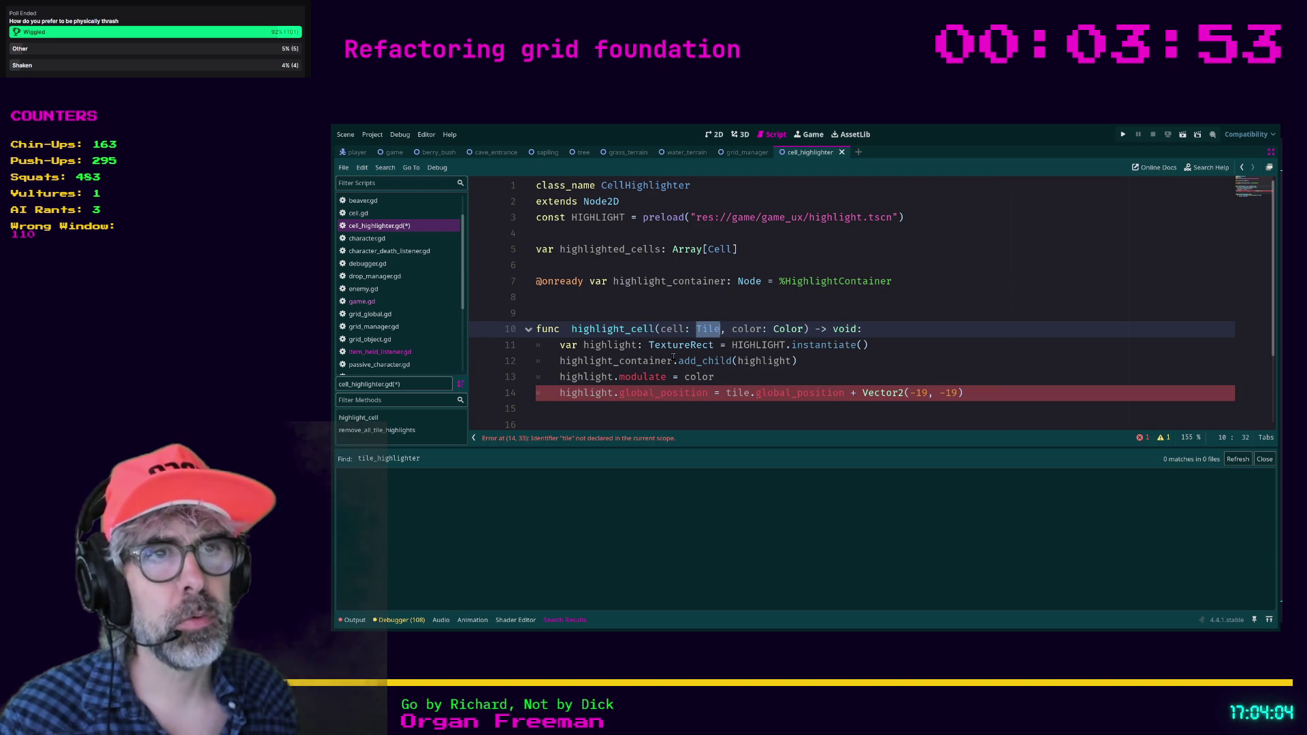
pyautogui.write('Cell')
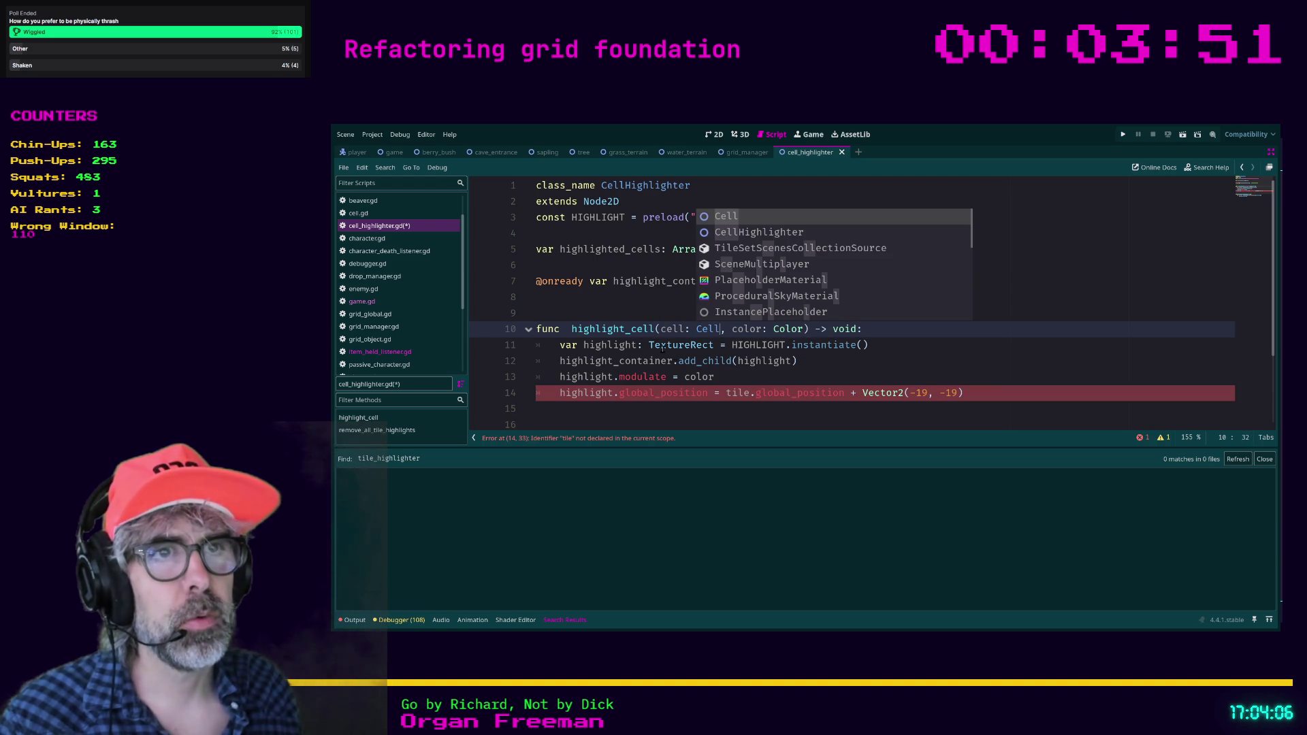
pyautogui.press('Escape')
pyautogui.doubleClick(736, 393)
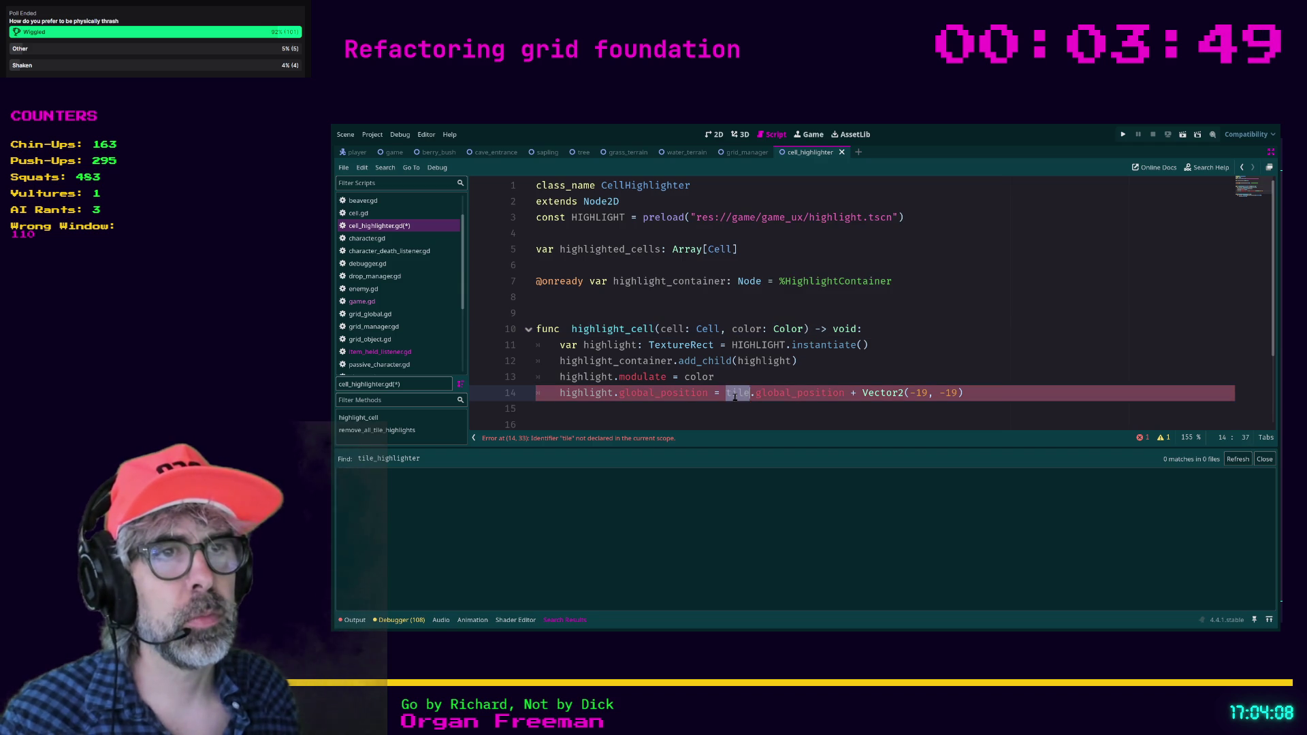
pyautogui.write('cell')
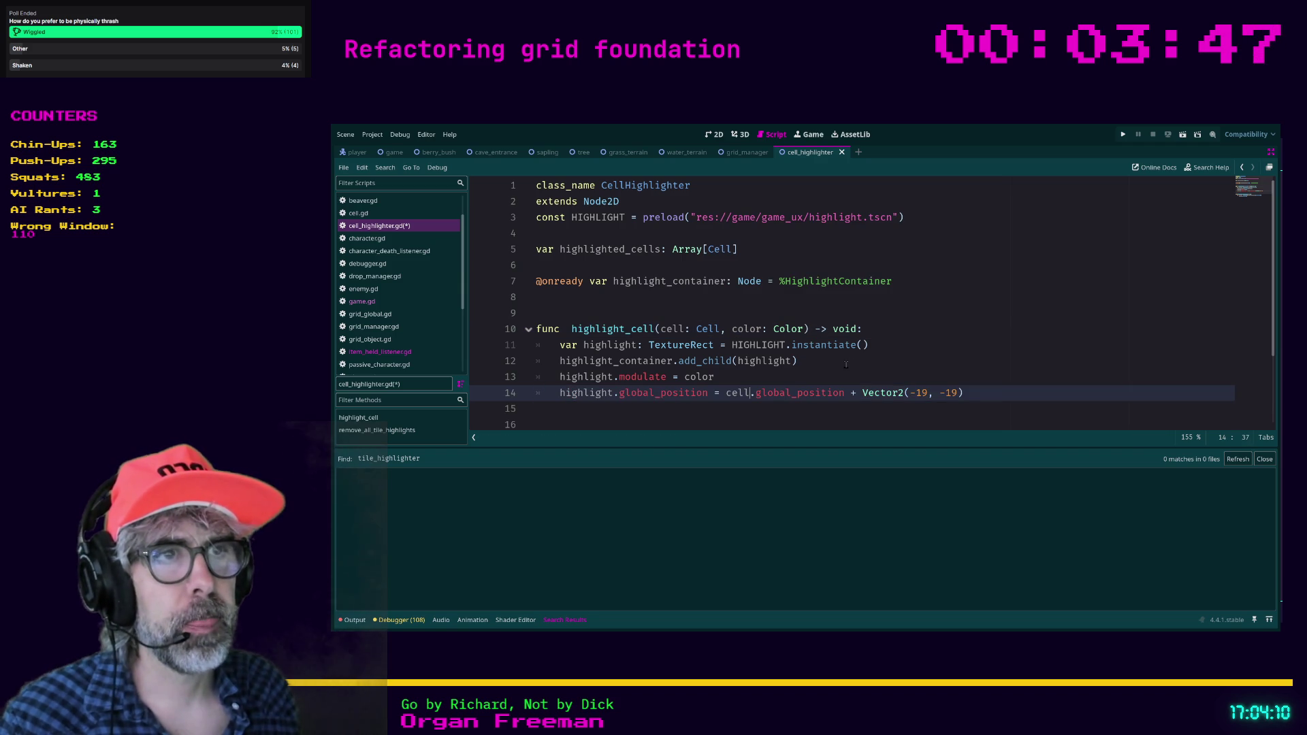
# Rename remove_all_tile_highlights to remove_all_cell_highlights and save cell_highlighter.gd.
pyautogui.click(847, 365)
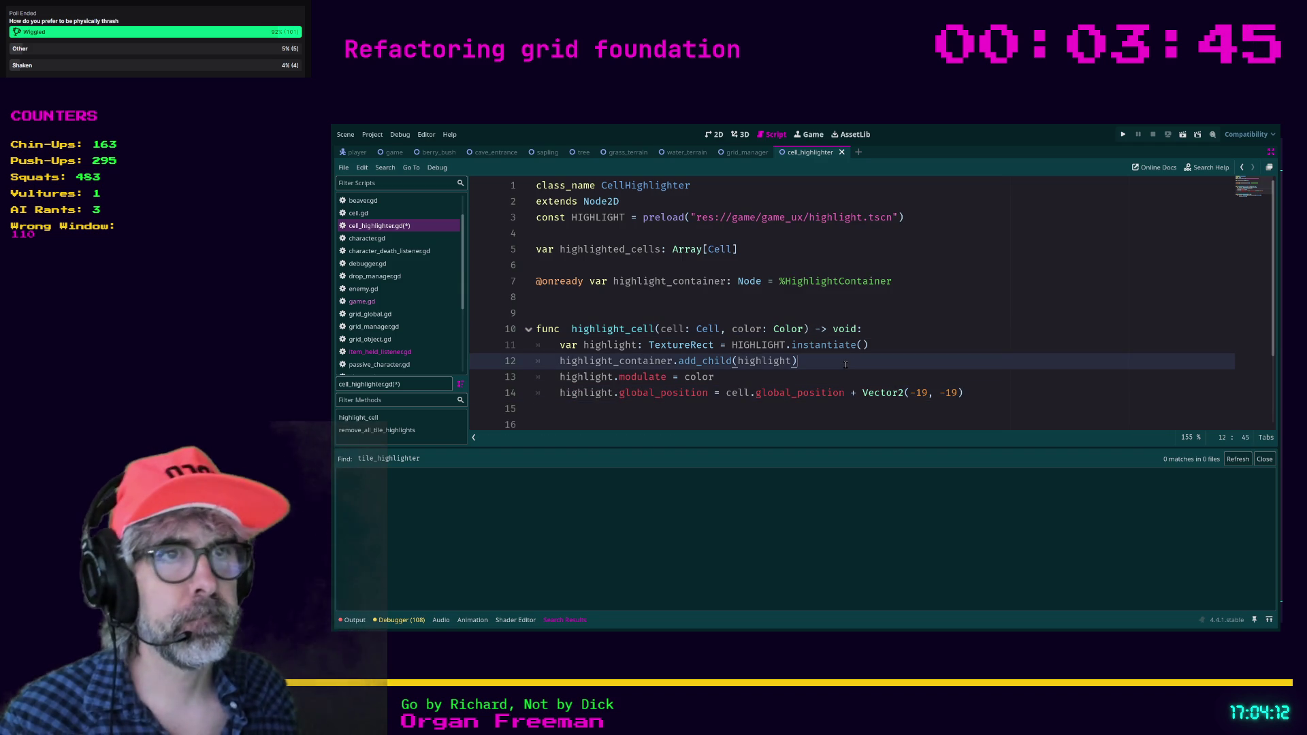
pyautogui.click(789, 425)
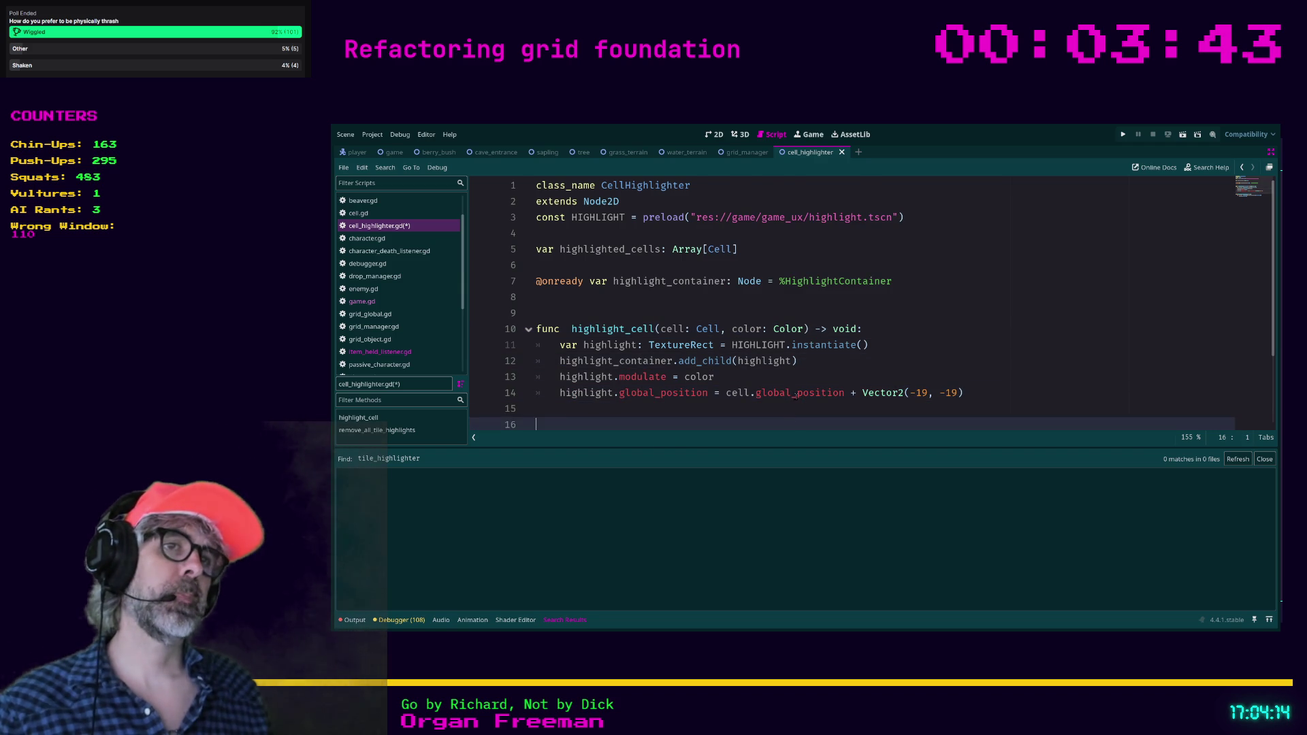
pyautogui.scroll(-2, 792, 394)
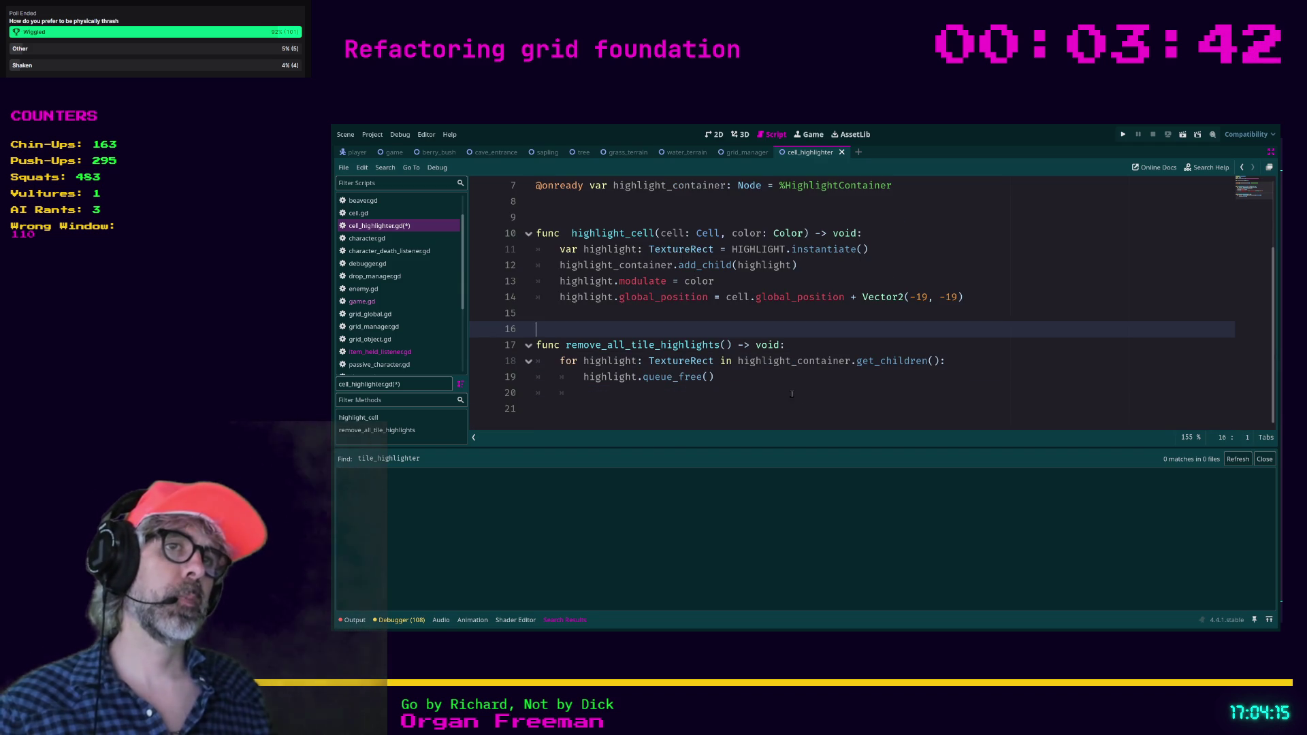
pyautogui.click(657, 346)
pyautogui.scroll(1, 657, 346)
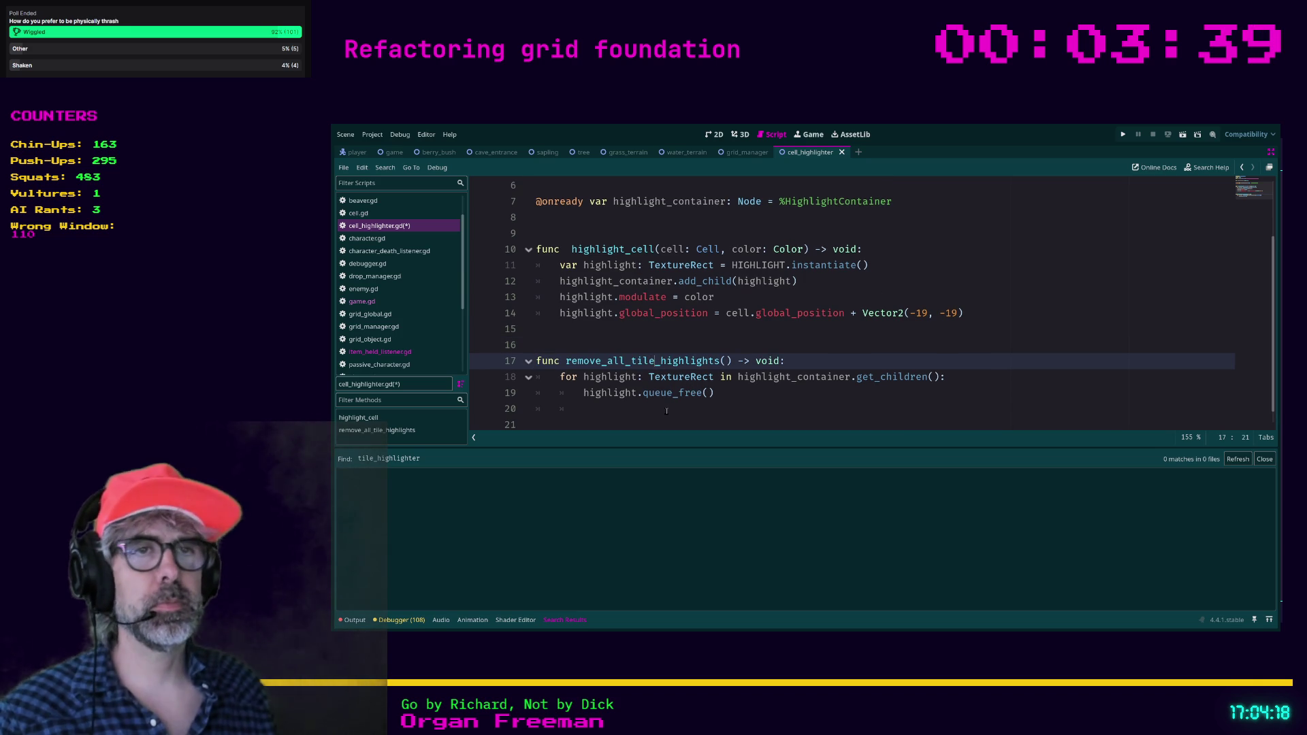
pyautogui.press('BackSpace')
pyautogui.press('BackSpace')
pyautogui.press('BackSpace')
pyautogui.write('cell')
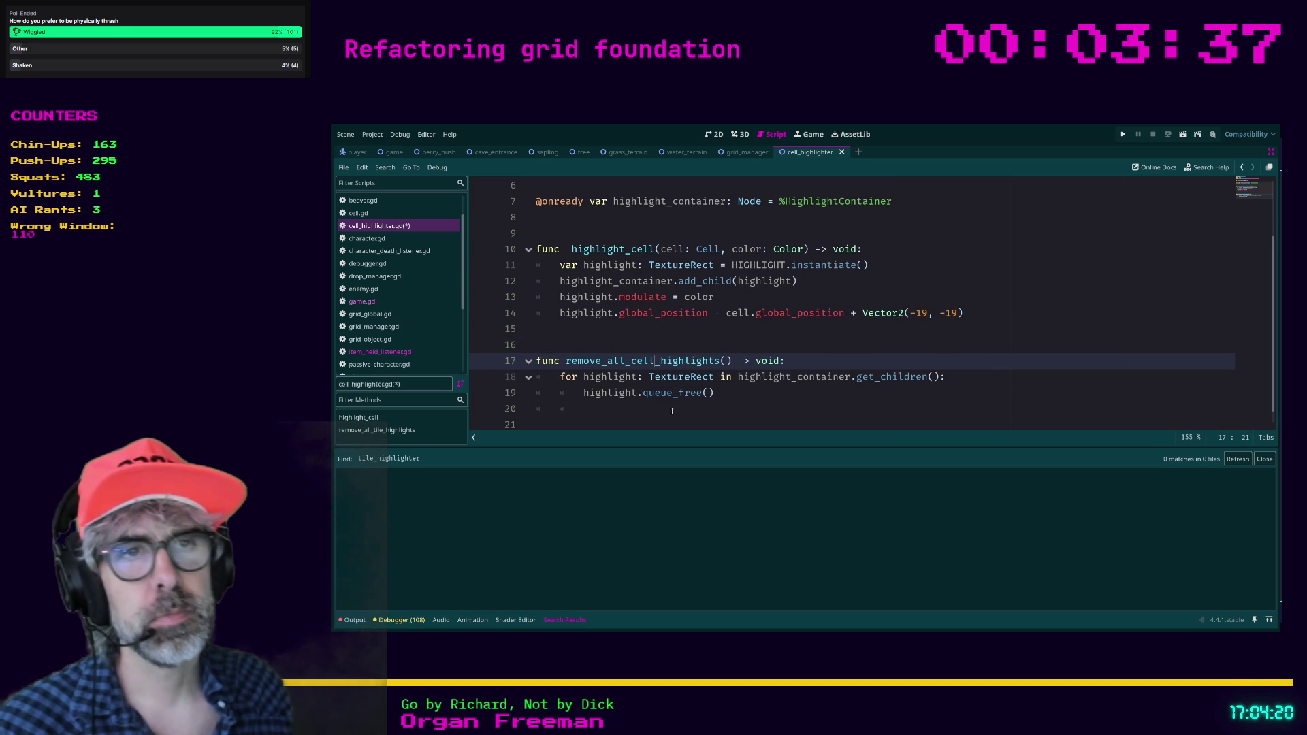
pyautogui.click(853, 390)
pyautogui.scroll(2, 817, 392)
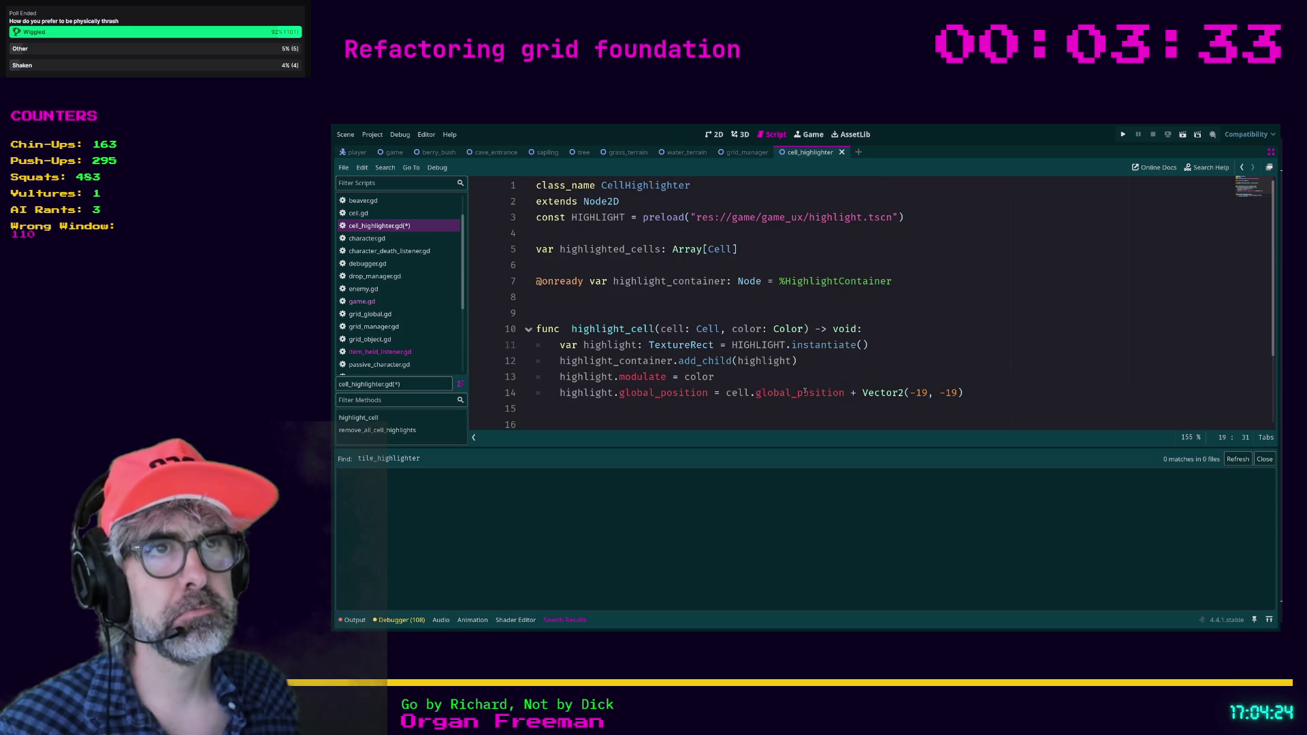
pyautogui.click(742, 303)
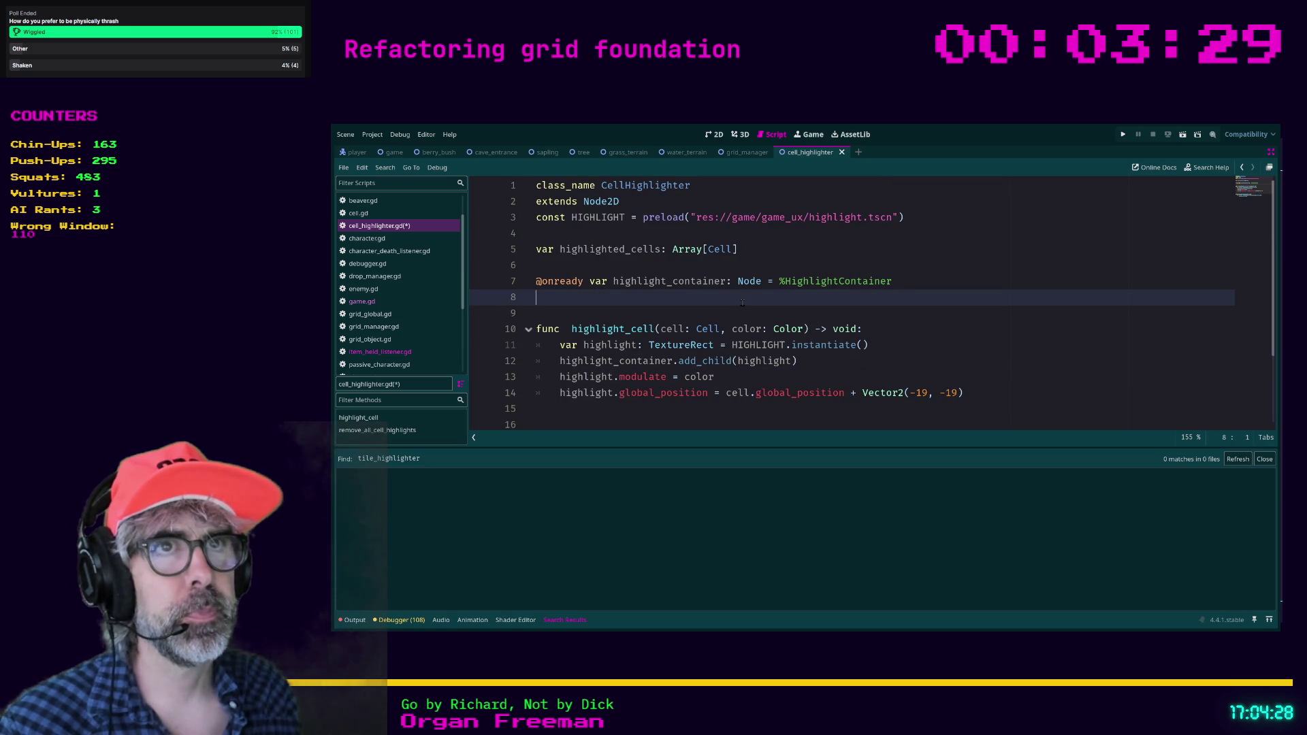
pyautogui.hotkey('ctrl', 's')
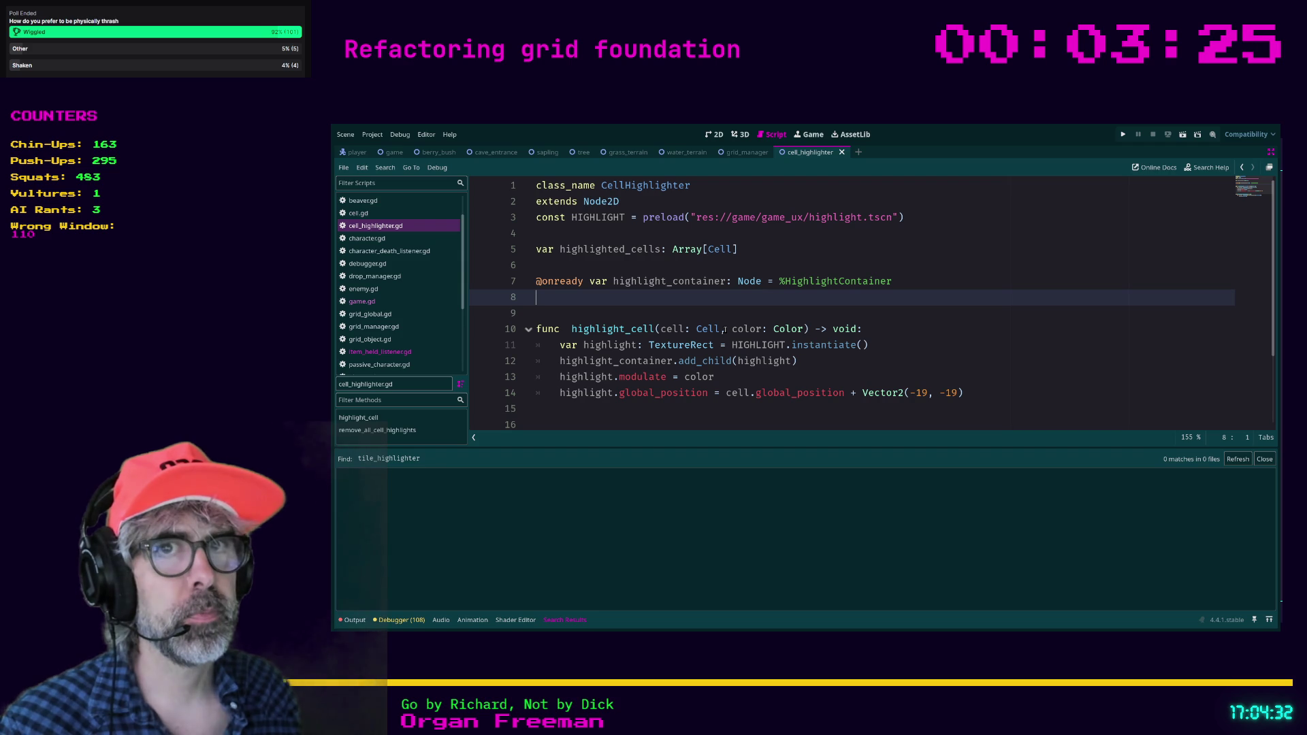
# Restore the editor panels in 2D view, then open ItemHeldListener from the game scene's Listeners node.
pyautogui.click(380, 351)
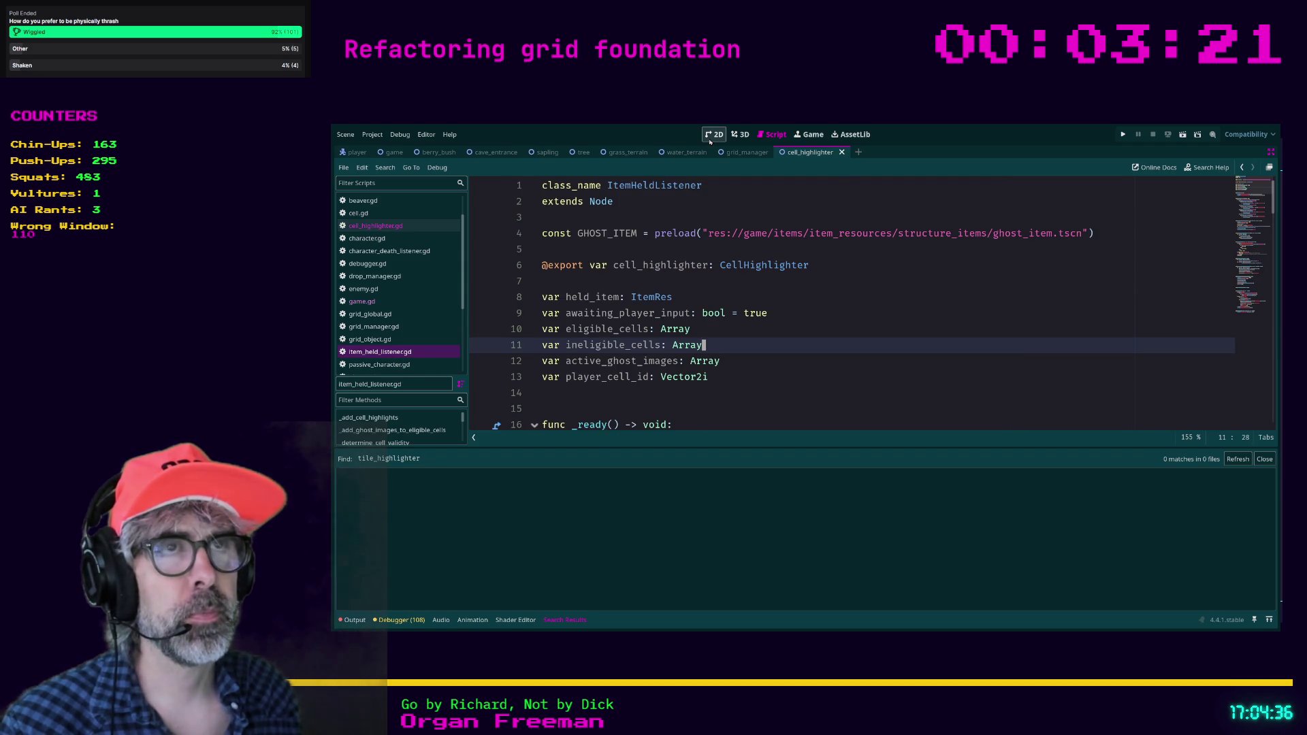
pyautogui.click(713, 135)
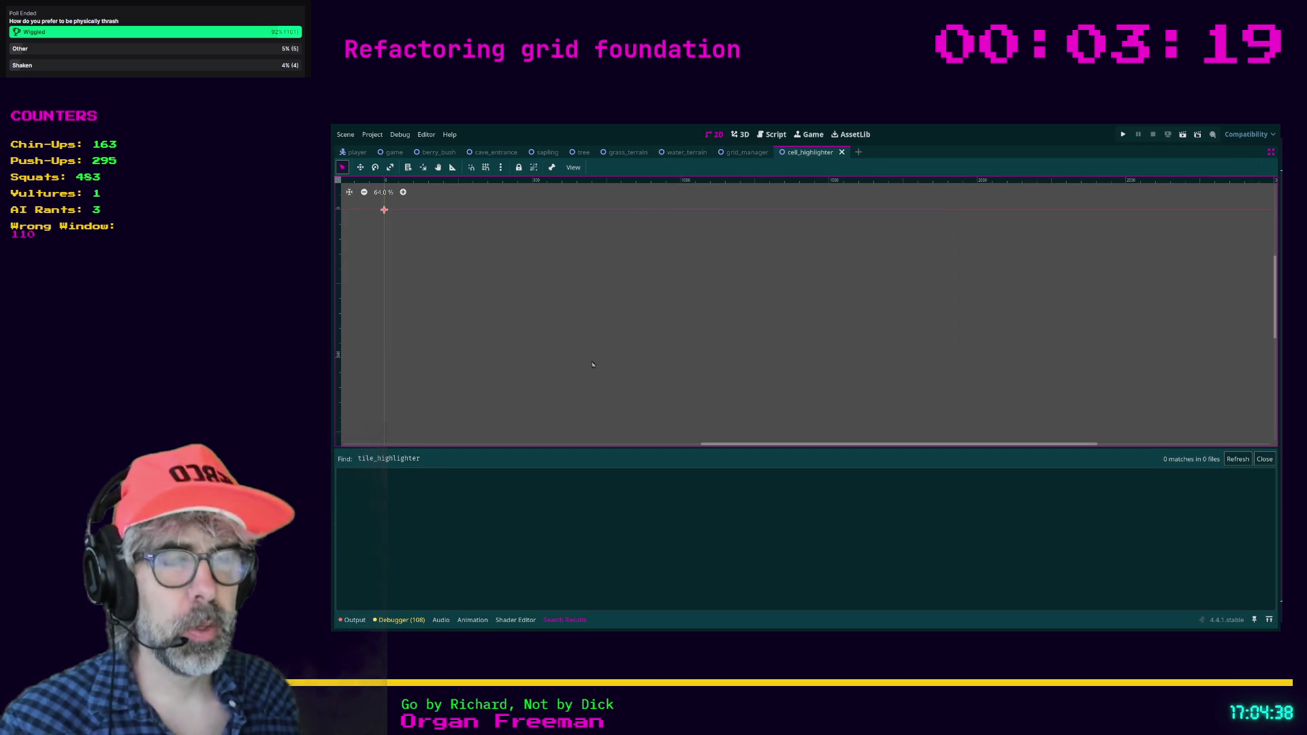
pyautogui.hotkey('ctrl', 'shift', 'F11')
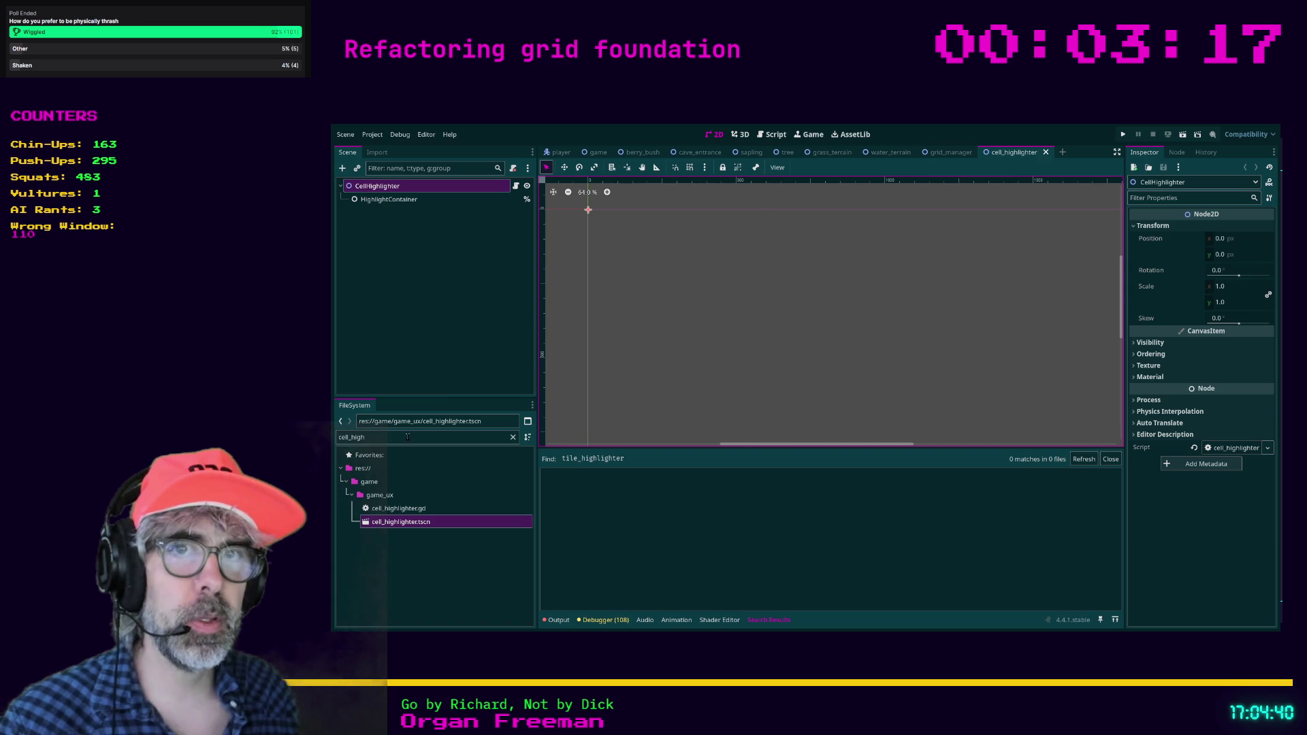
pyautogui.click(598, 151)
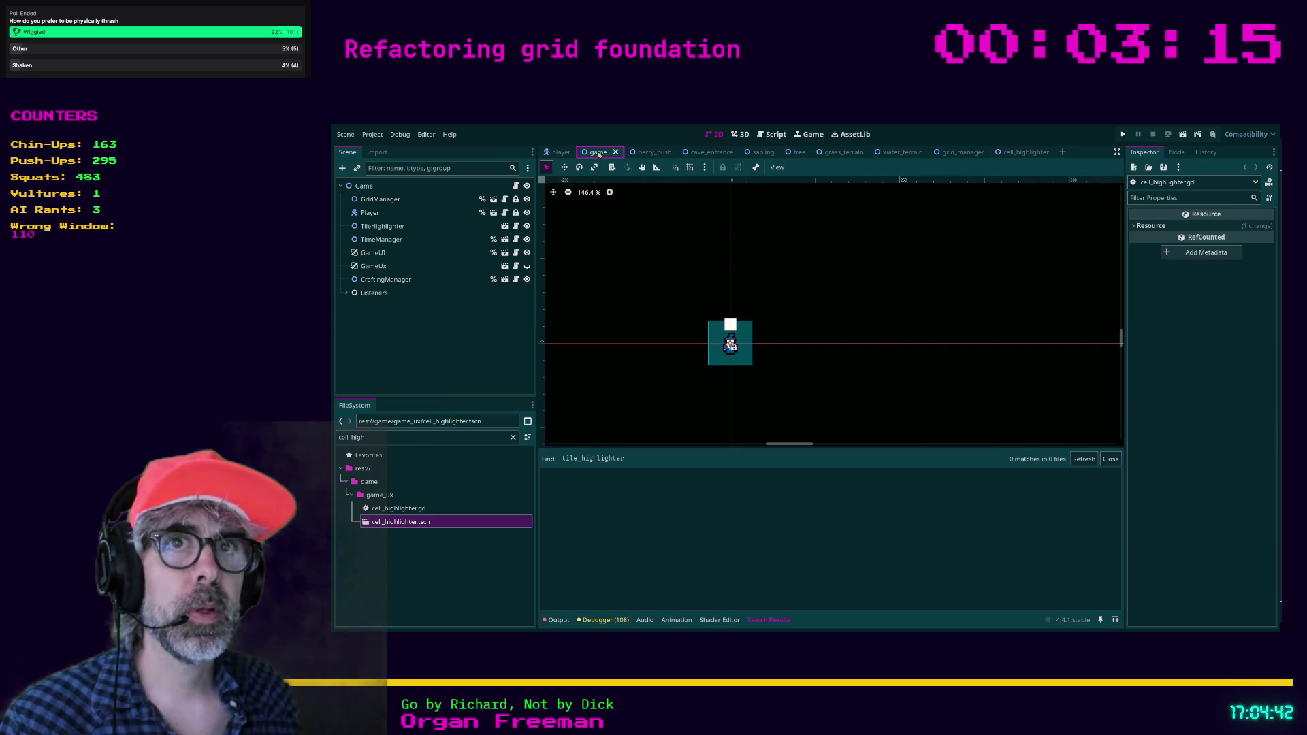
pyautogui.click(346, 293)
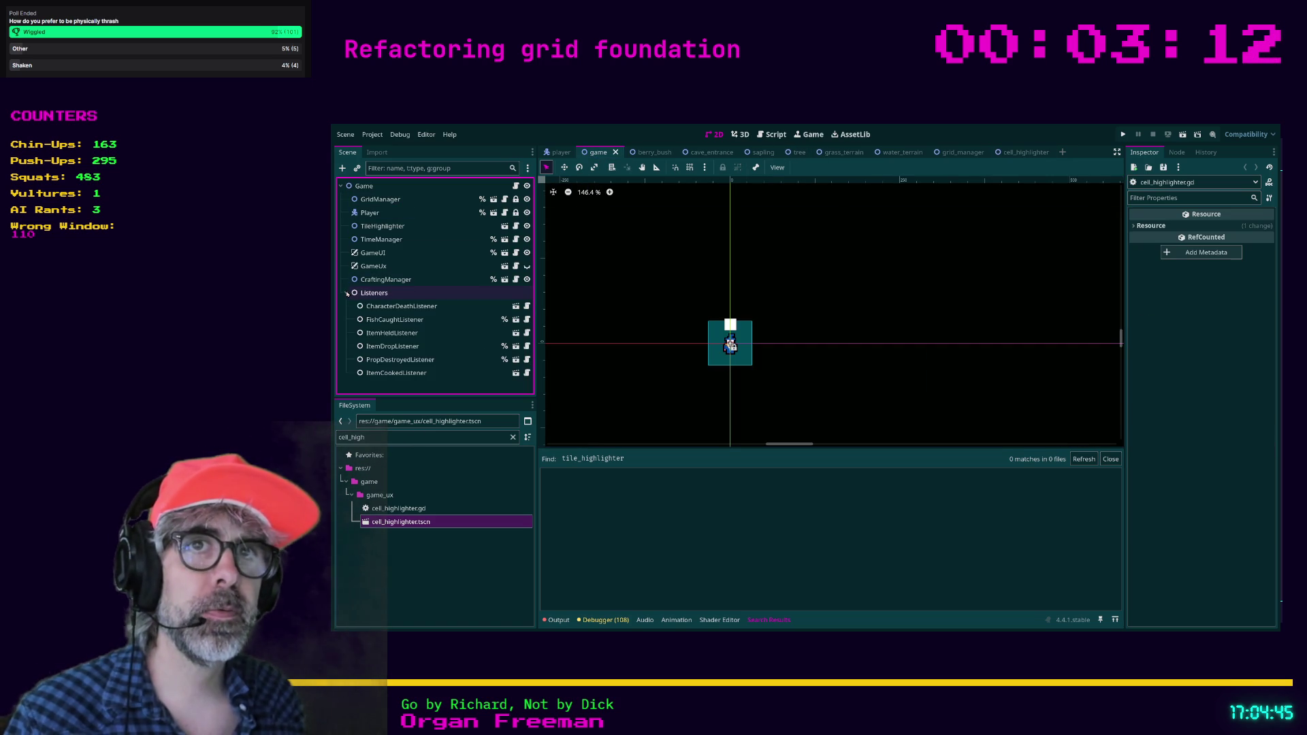
pyautogui.click(409, 333)
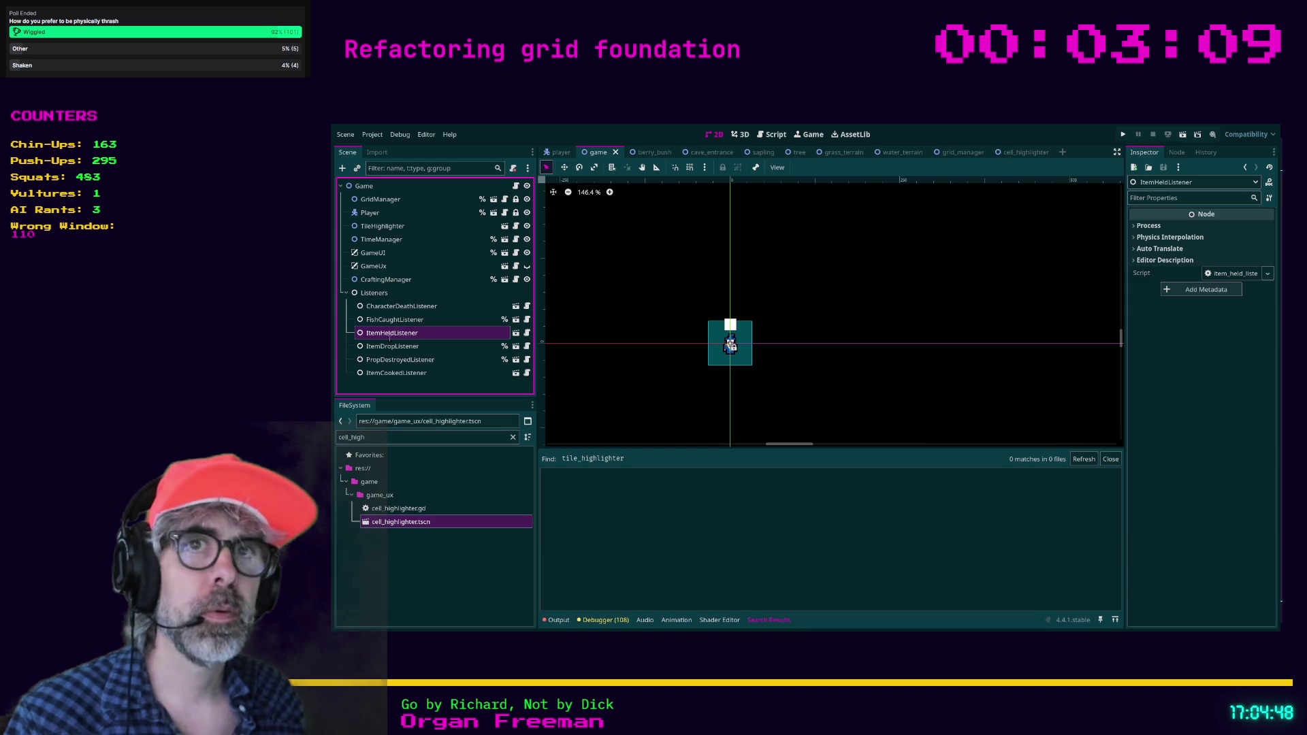
pyautogui.click(516, 333)
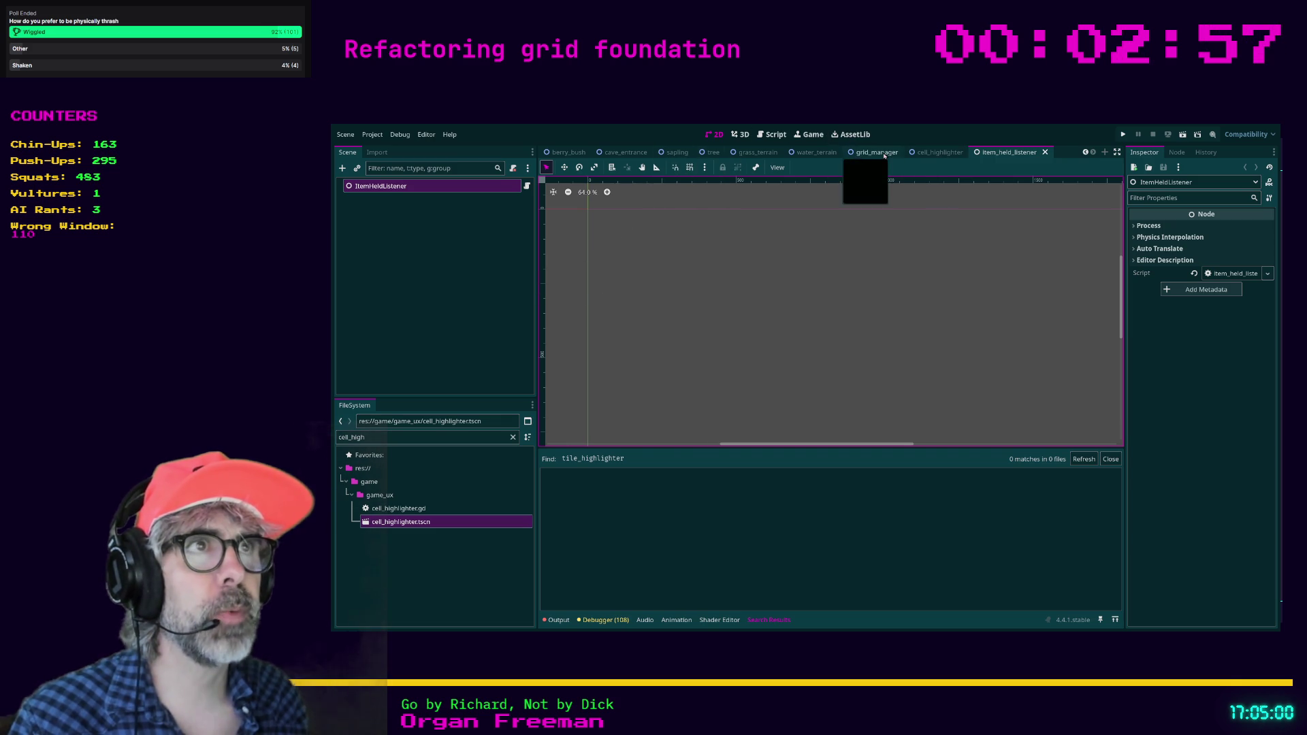
# View item_held_listener.gd, inspect the ItemHeldListener root's properties, then switch to the Raid Tracker note.
pyautogui.click(773, 134)
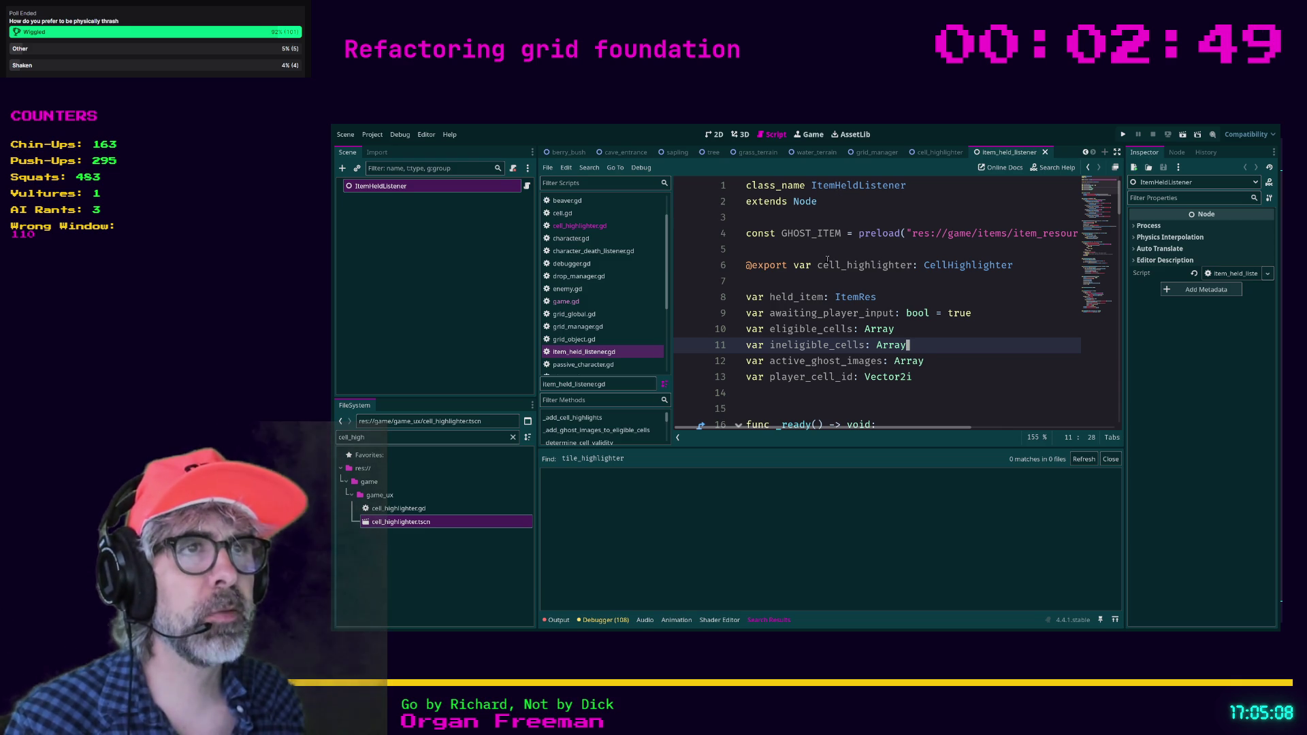
pyautogui.click(838, 277)
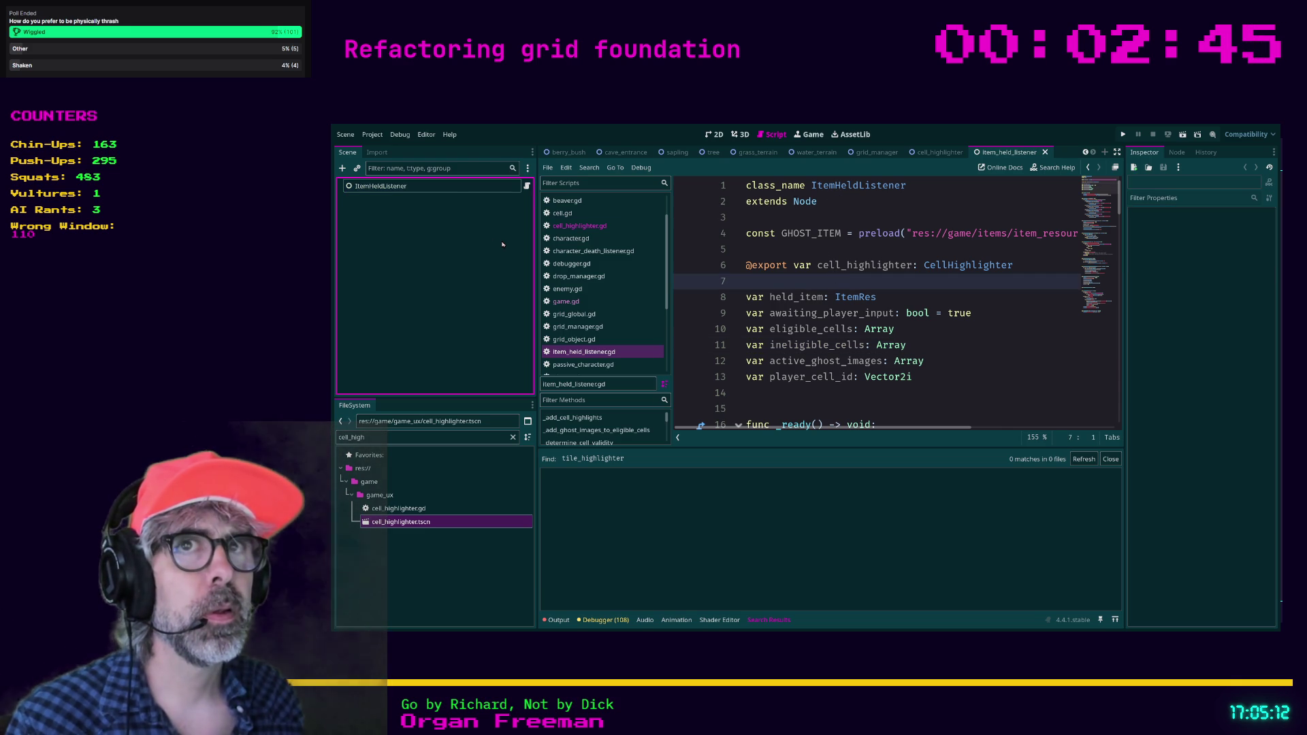
pyautogui.click(477, 218)
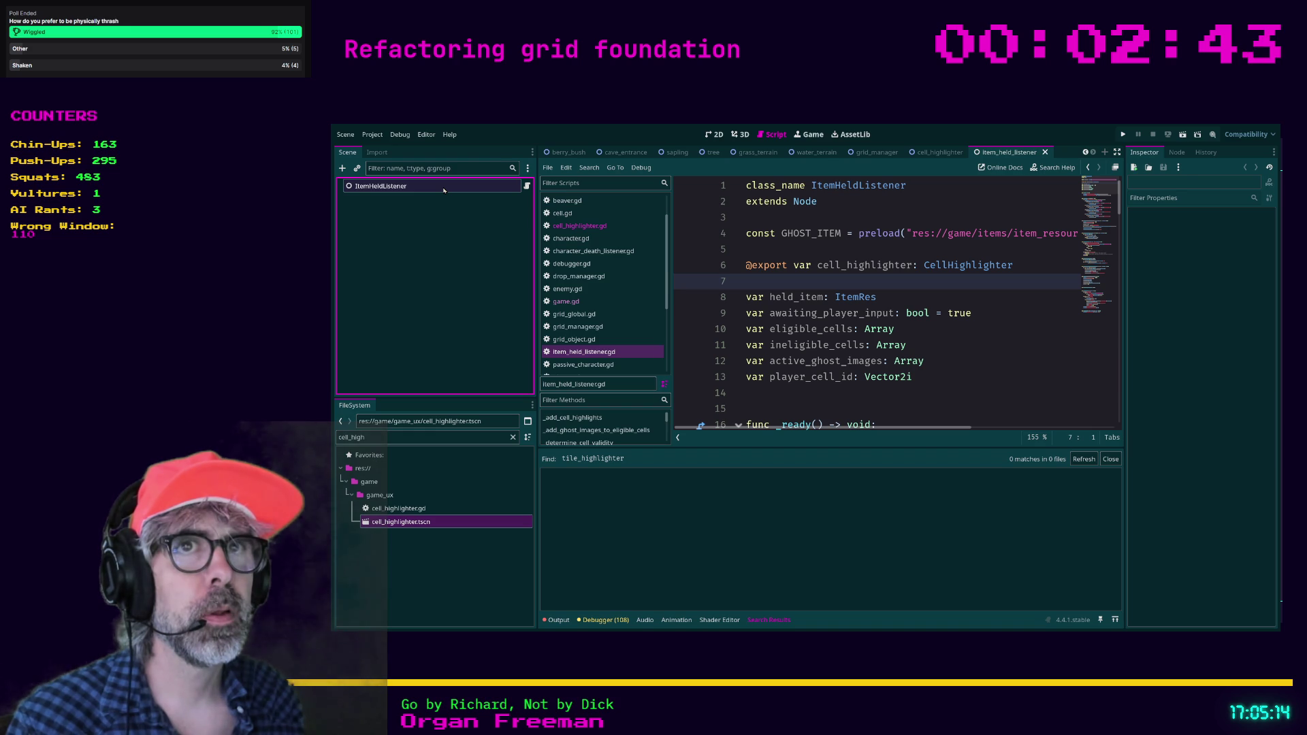
pyautogui.click(444, 188)
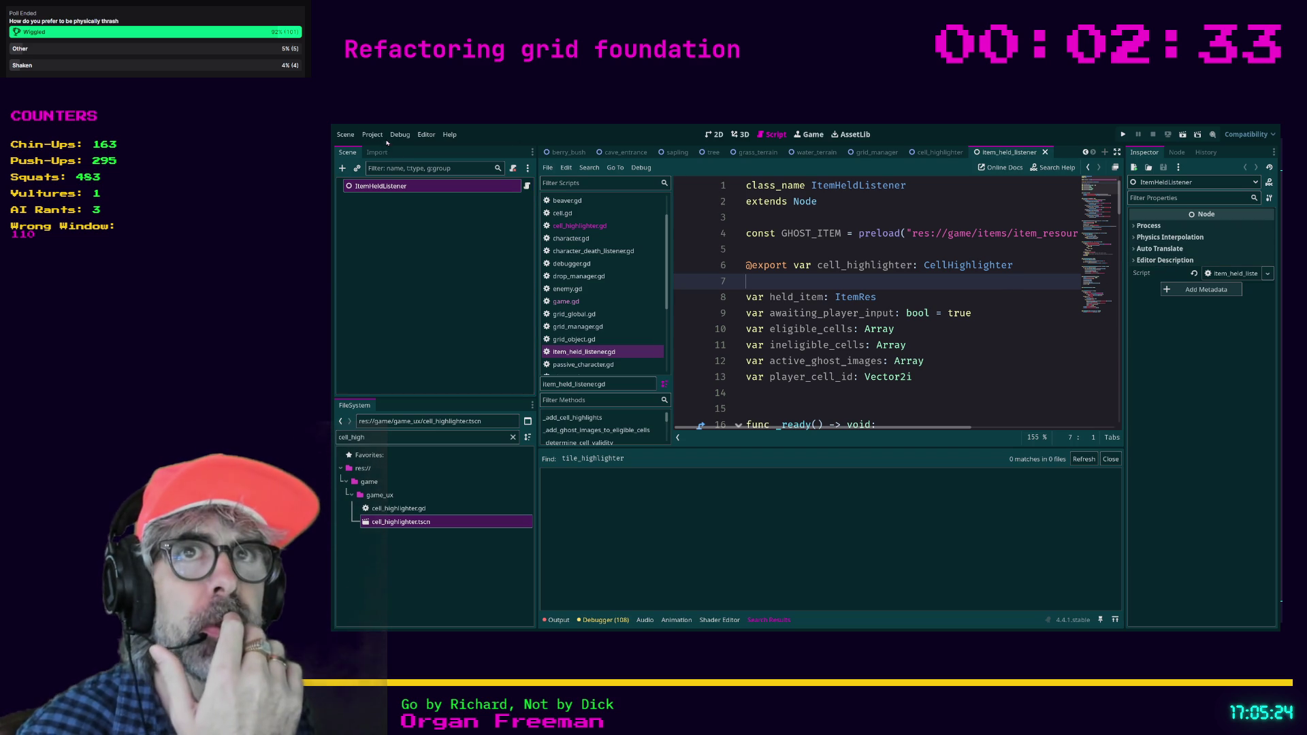
pyautogui.hotkey('alt', 'Tab')
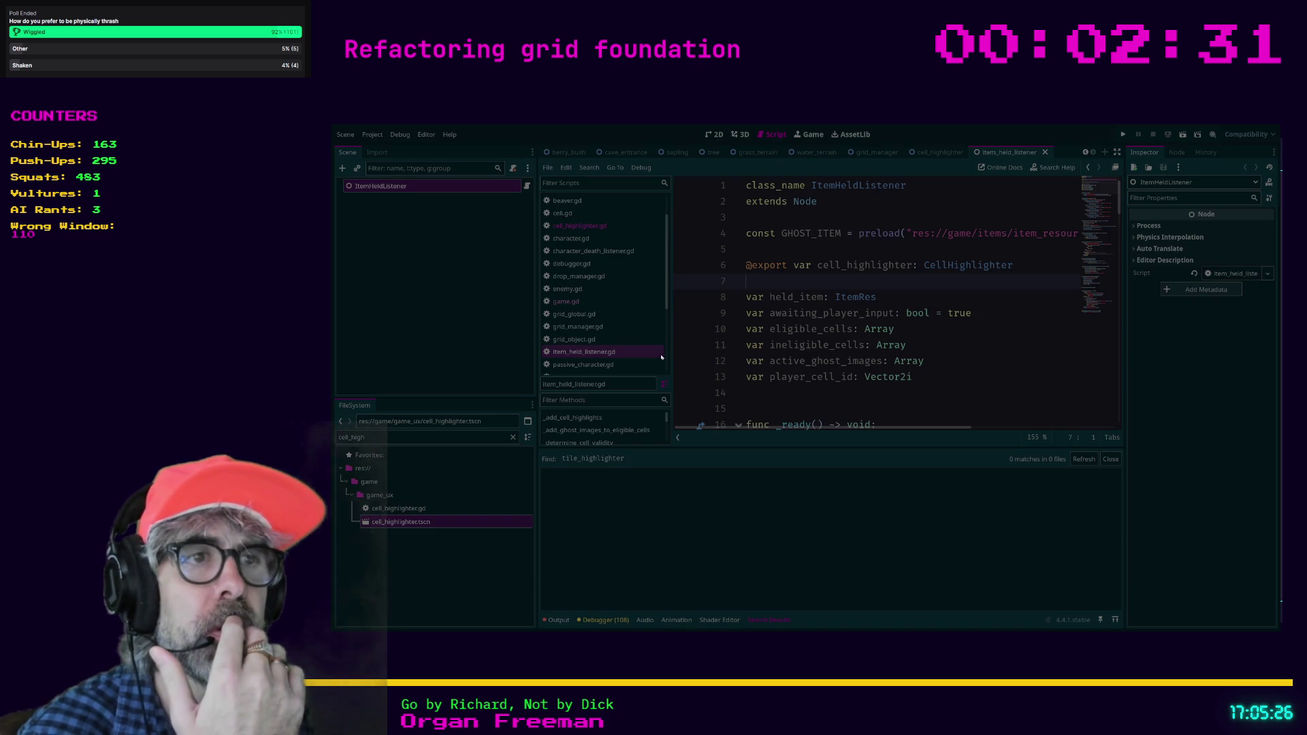
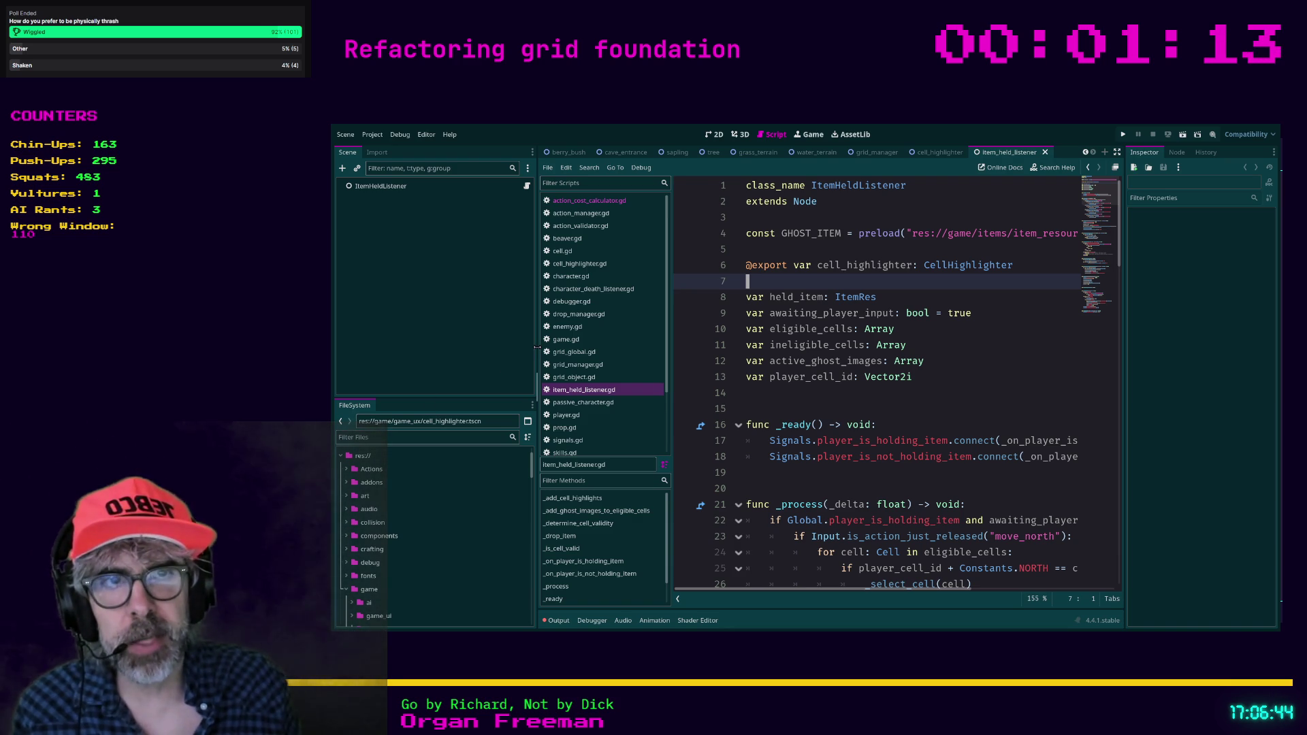
# Narrow the left dock to widen the code editor, then place the cursor on empty line 15 above _ready.
pyautogui.moveTo(537, 350); pyautogui.dragTo(478, 354)
pyautogui.click(733, 408)
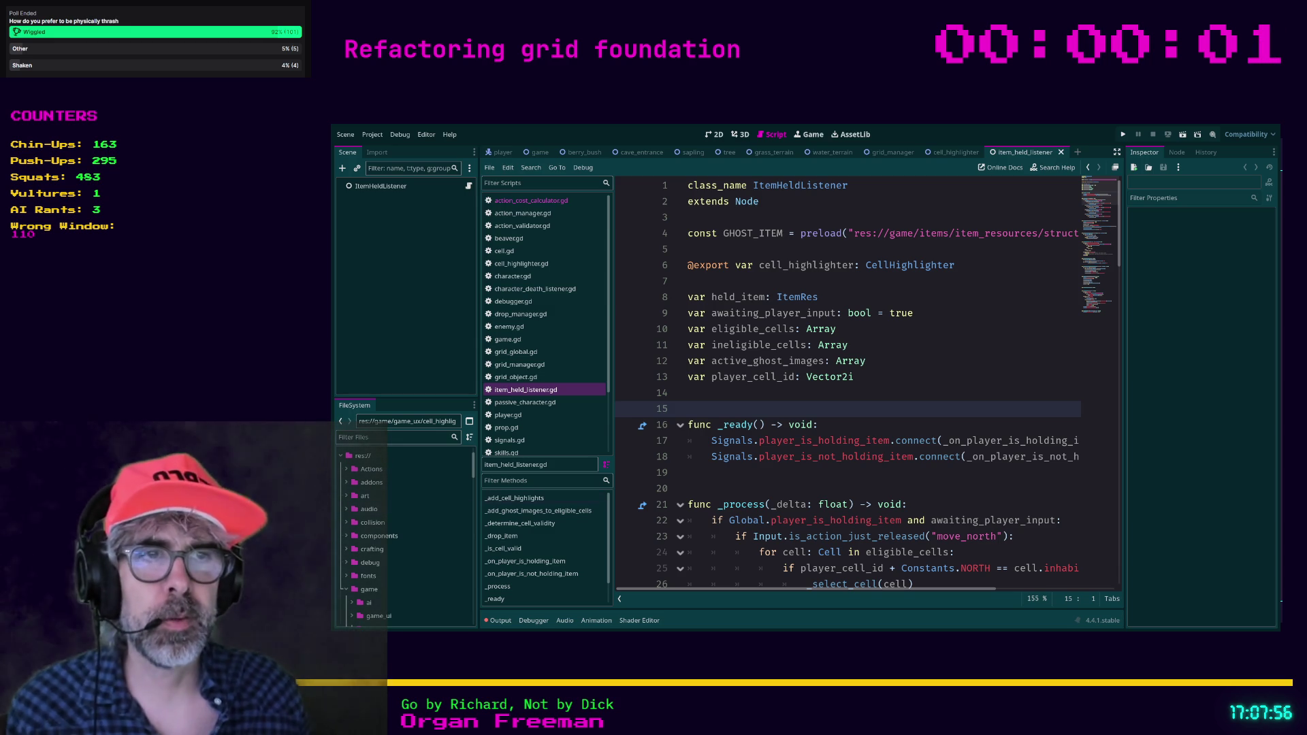
pyautogui.click(787, 476)
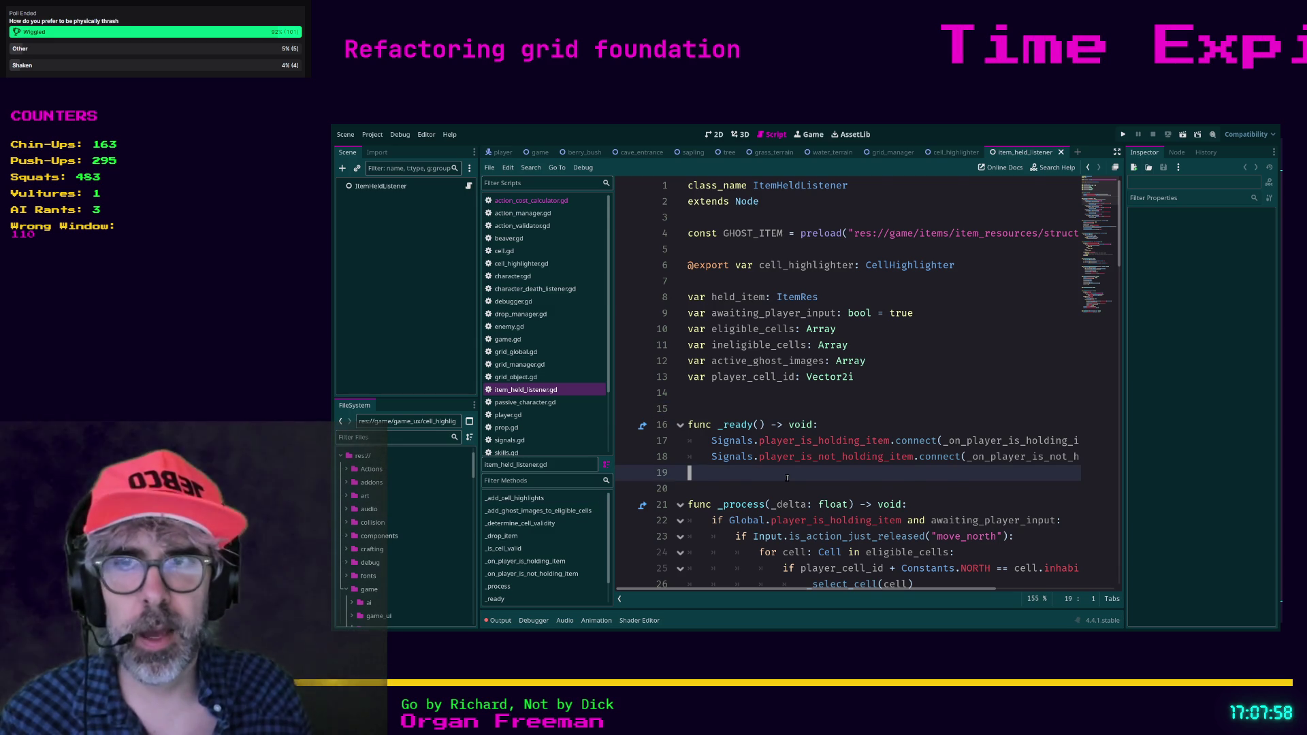
pyautogui.scroll(-1, 787, 476)
pyautogui.click(788, 447)
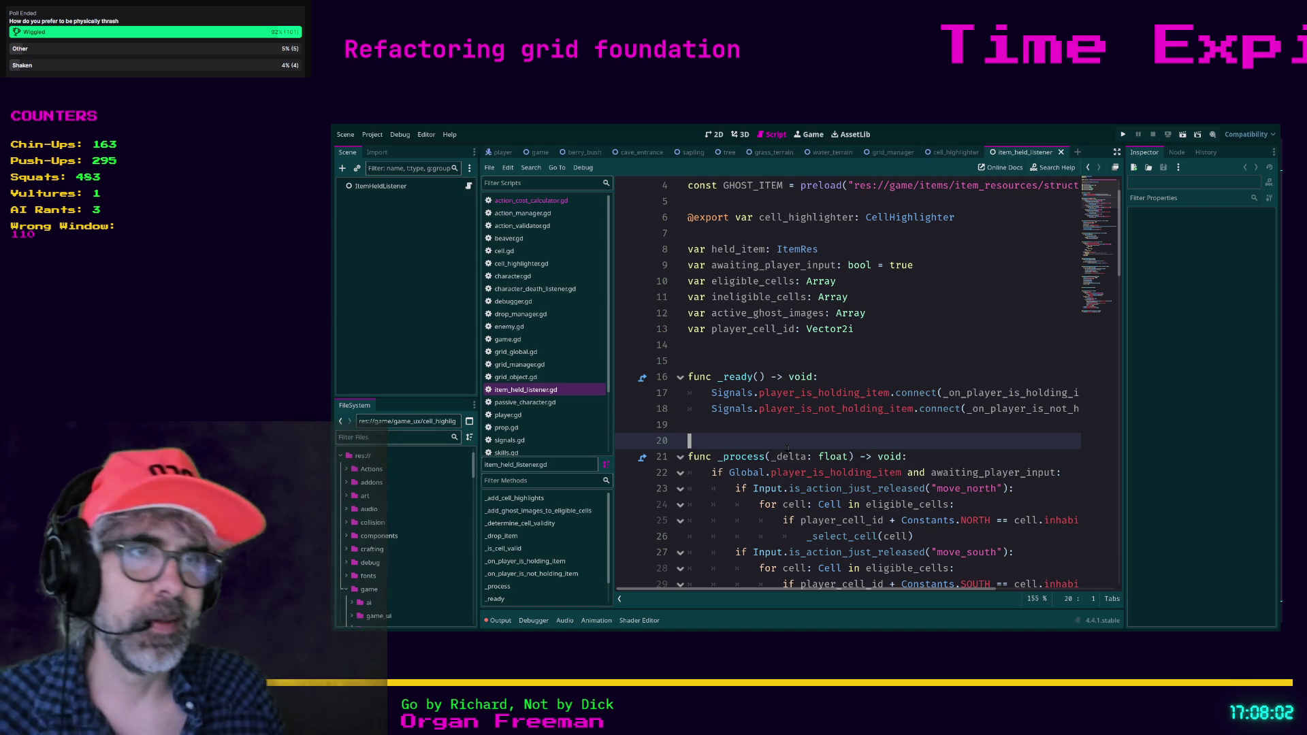
pyautogui.scroll(-1, 795, 432)
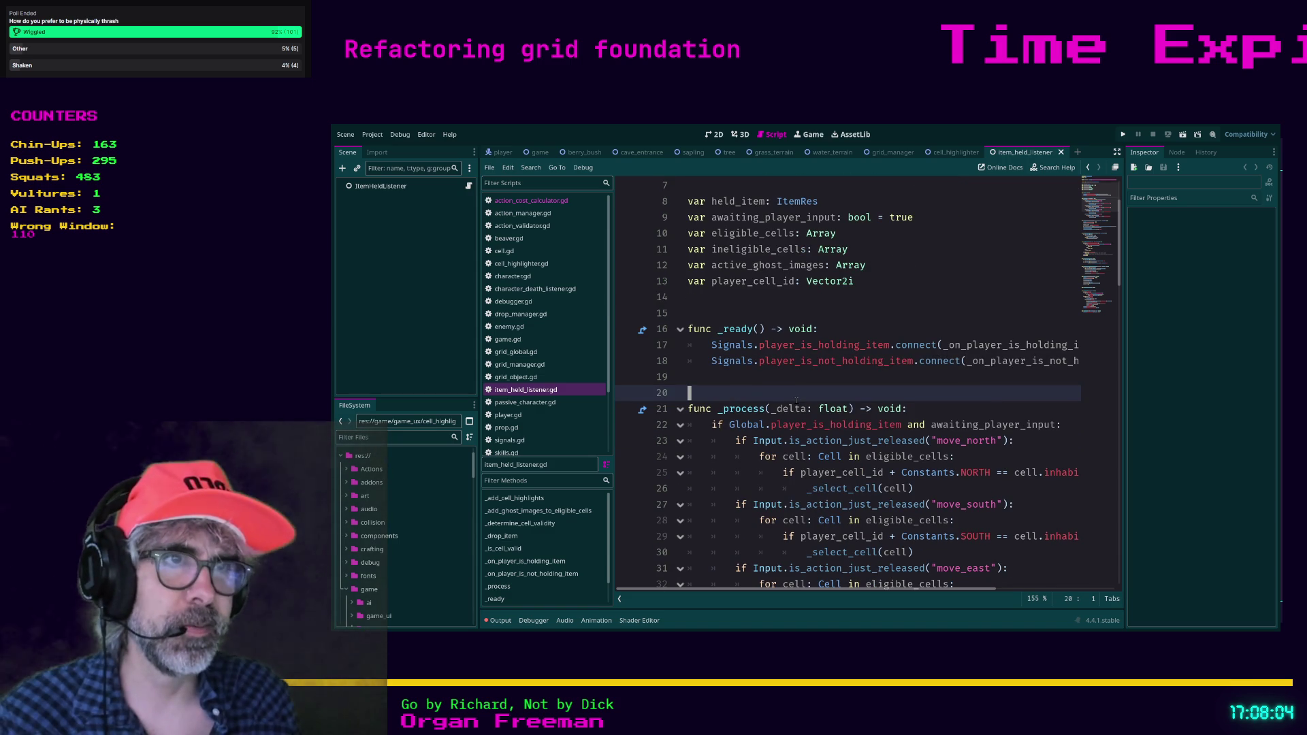
pyautogui.click(755, 376)
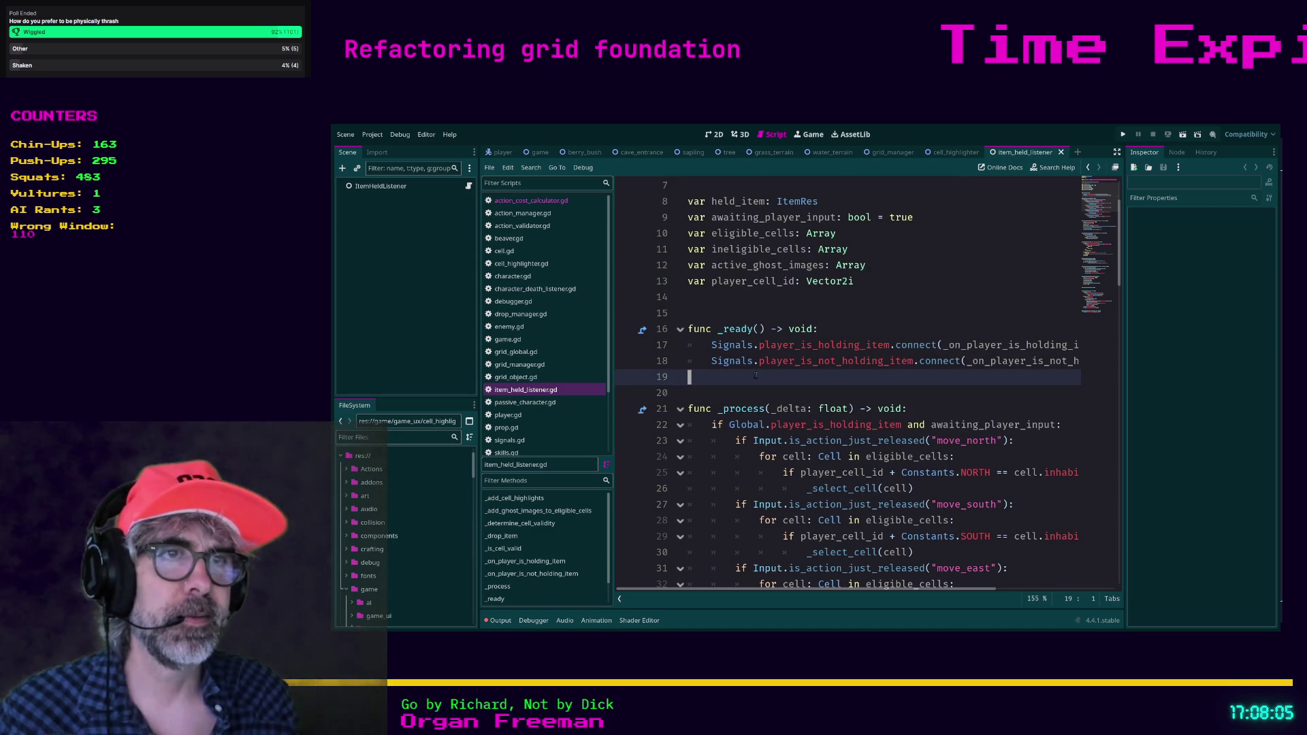
pyautogui.click(726, 311)
pyautogui.press('Up')
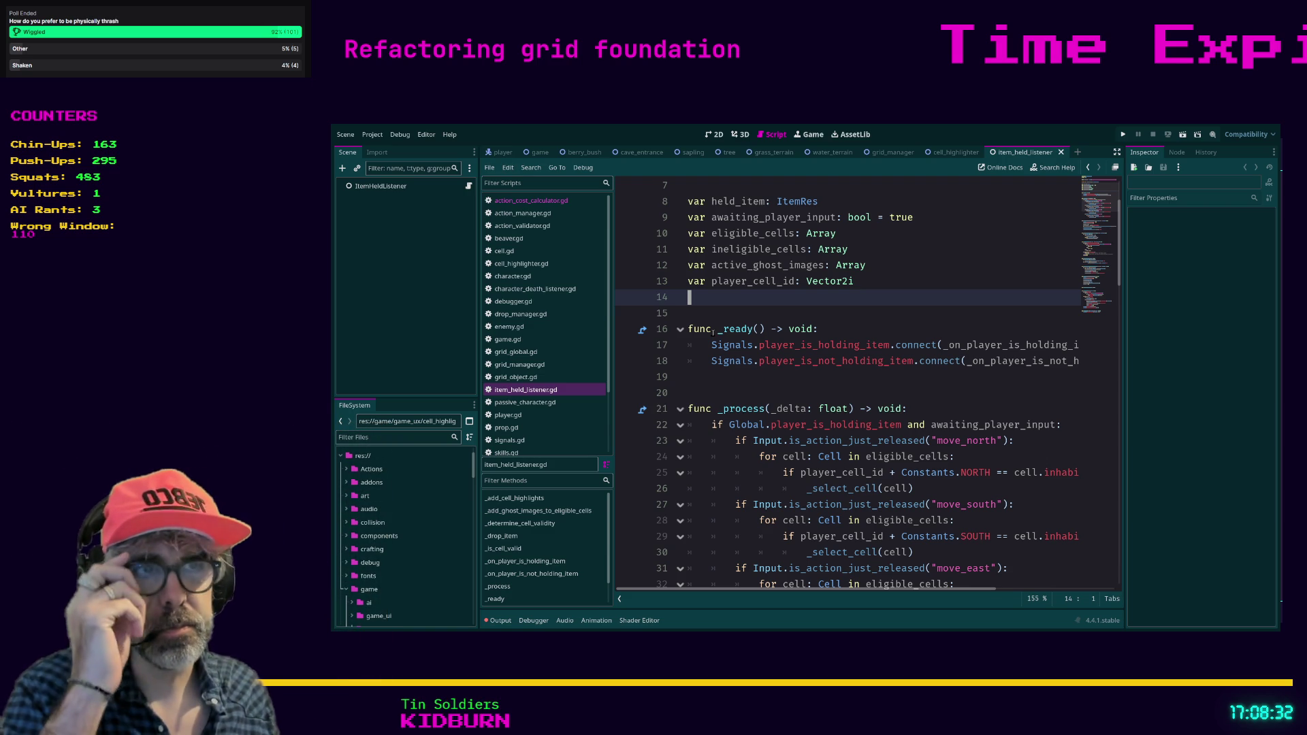
# Place the cursor on empty line 20 just above _process in item_held_listener.gd.
pyautogui.click(779, 388)
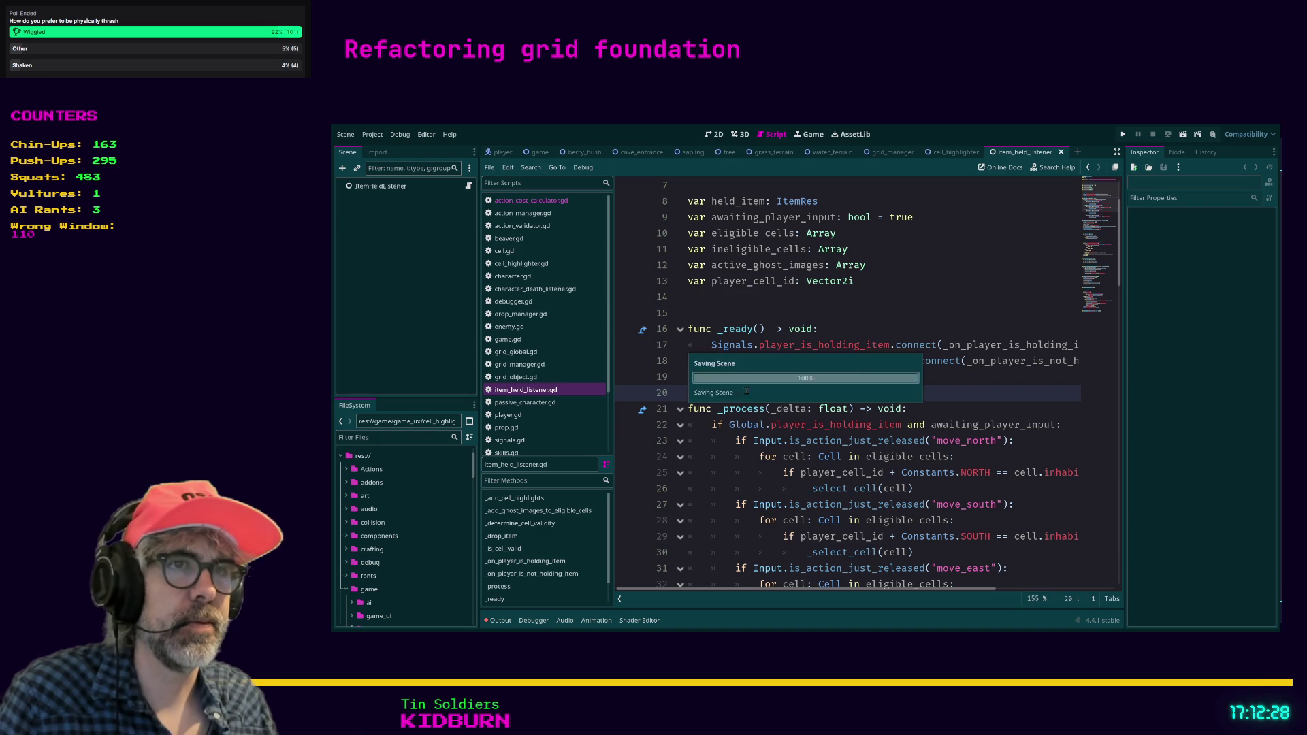
# Launch the game with F5, zoom out, and walk the wizard one tile left and one tile up.
pyautogui.press('F5')
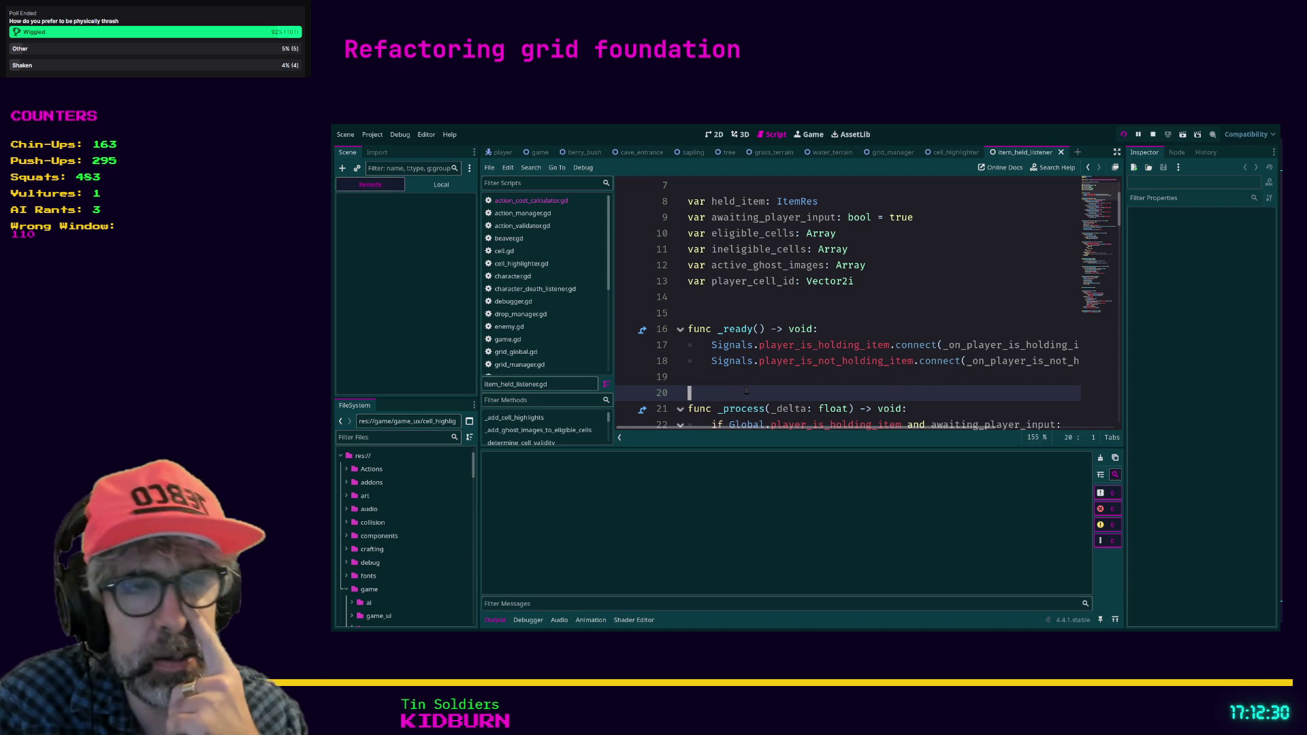
pyautogui.press('F5')
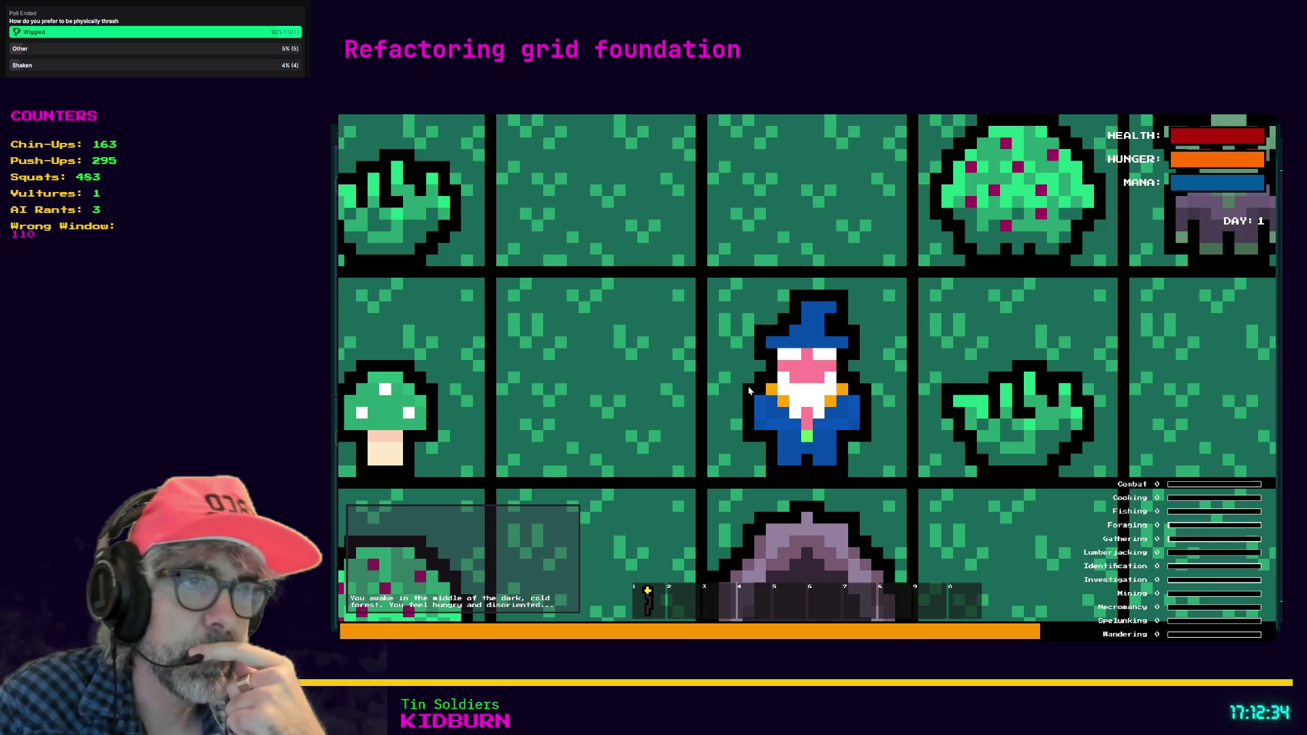
pyautogui.scroll(-1, 749, 390)
pyautogui.scroll(-2, 749, 391)
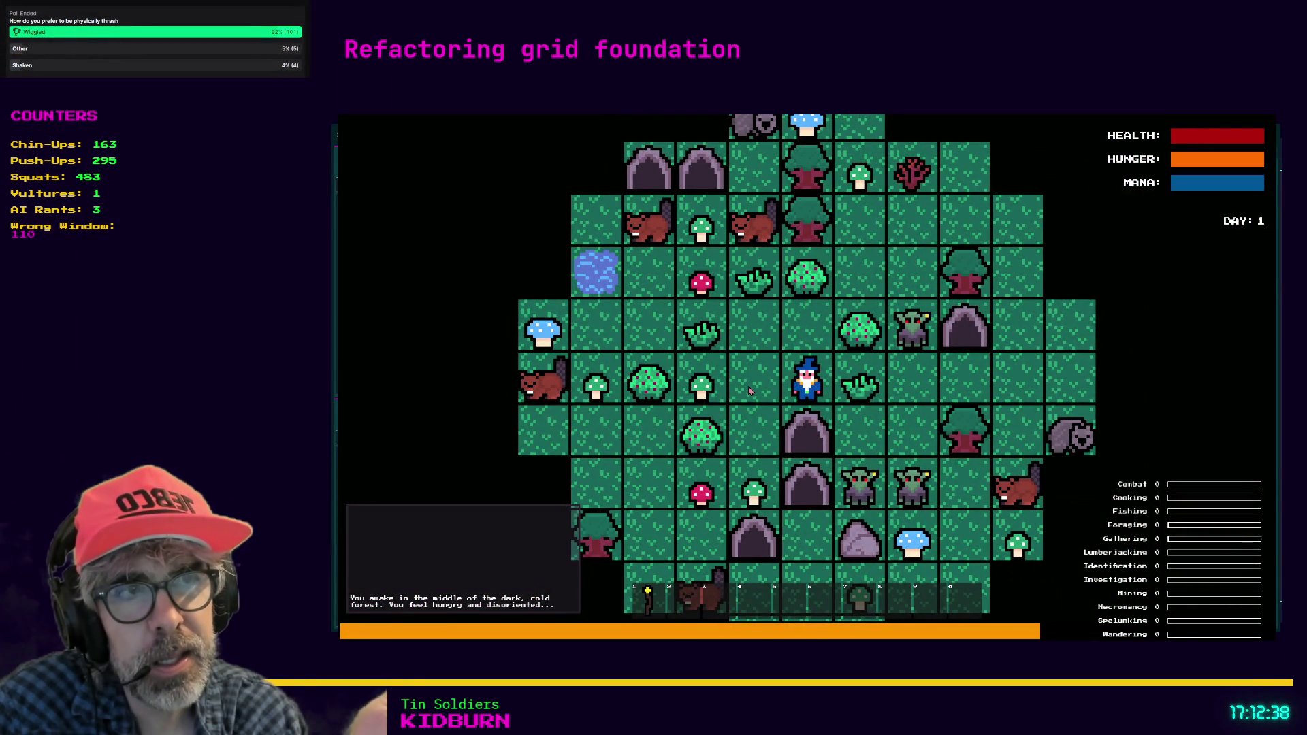
pyautogui.press('Left')
pyautogui.press('Up')
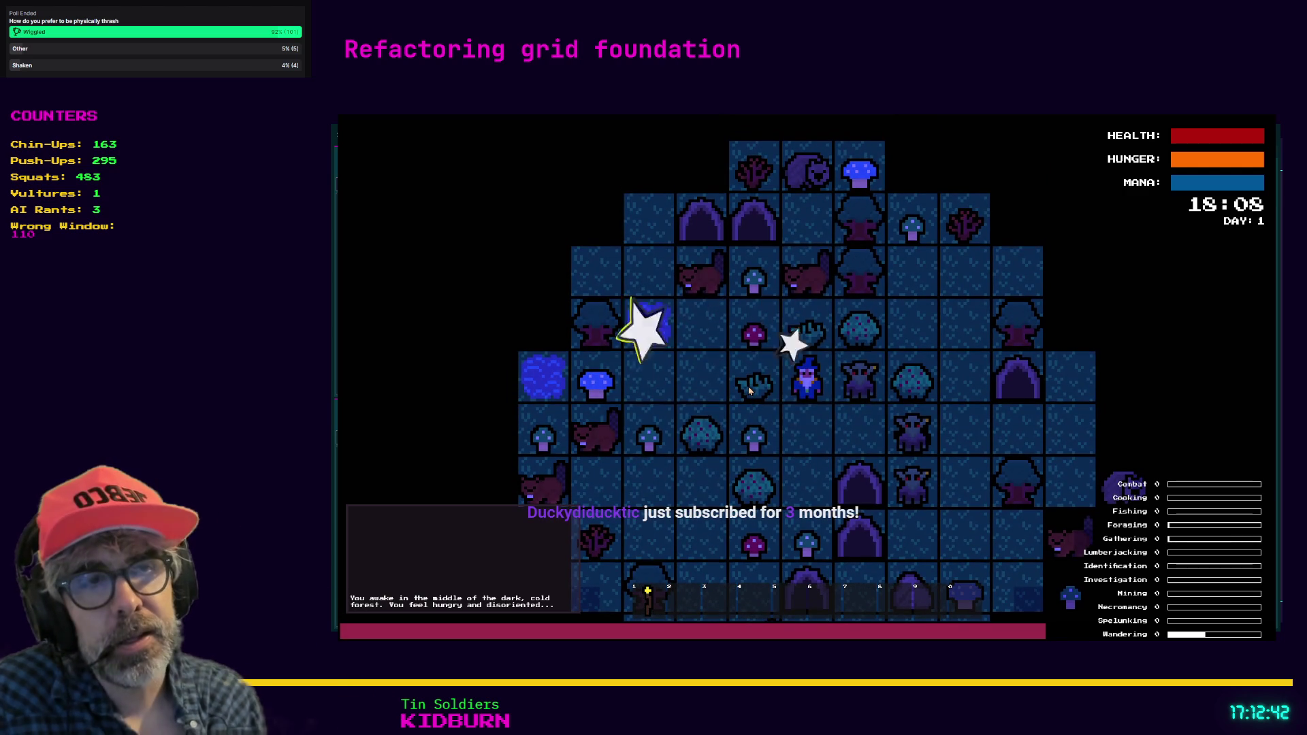
# Craft the third recipe from the crafting list, then close the list to return to the grid.
pyautogui.press('c')
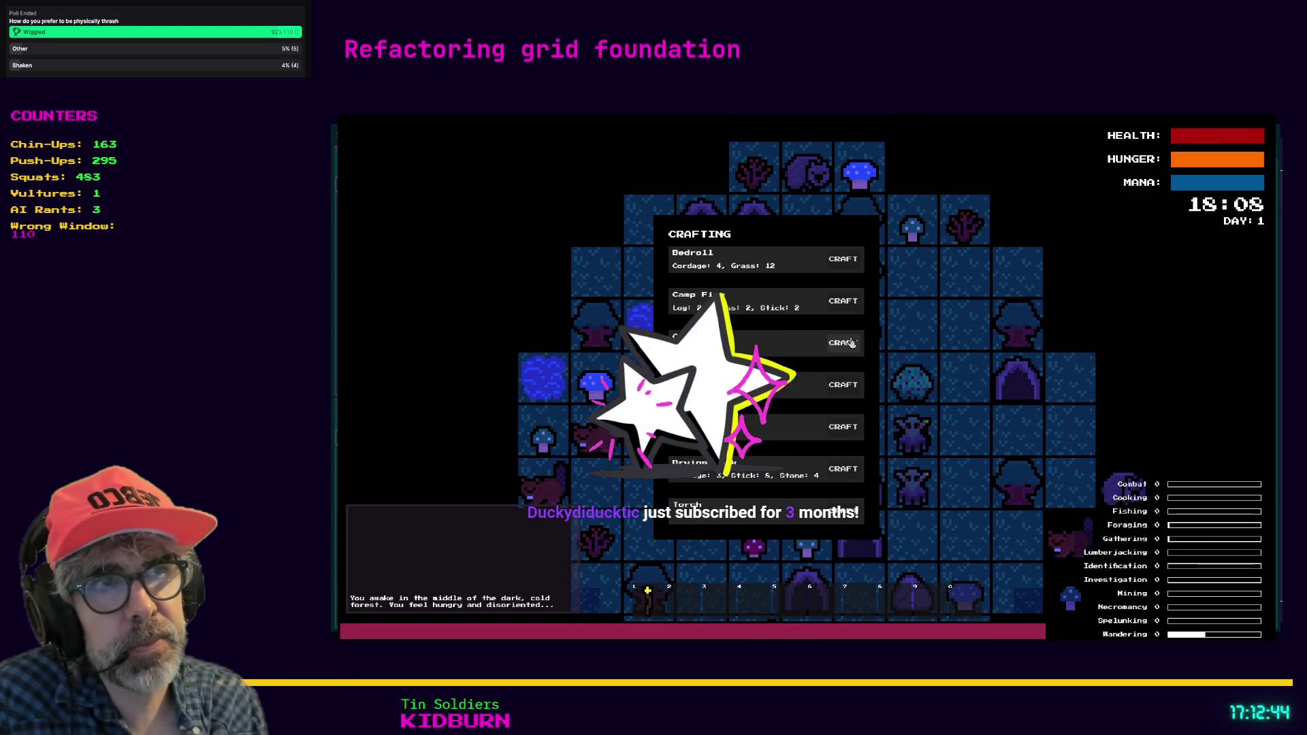
pyautogui.click(843, 343)
pyautogui.press('Escape')
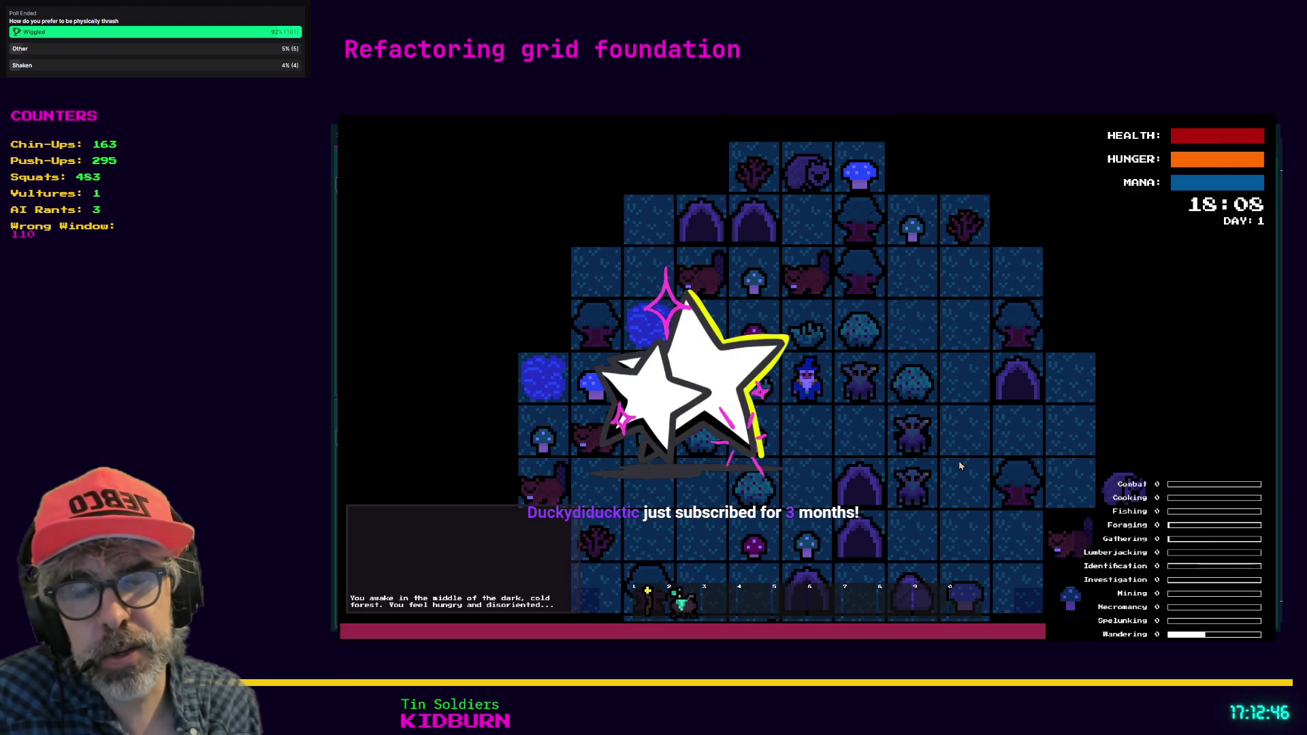